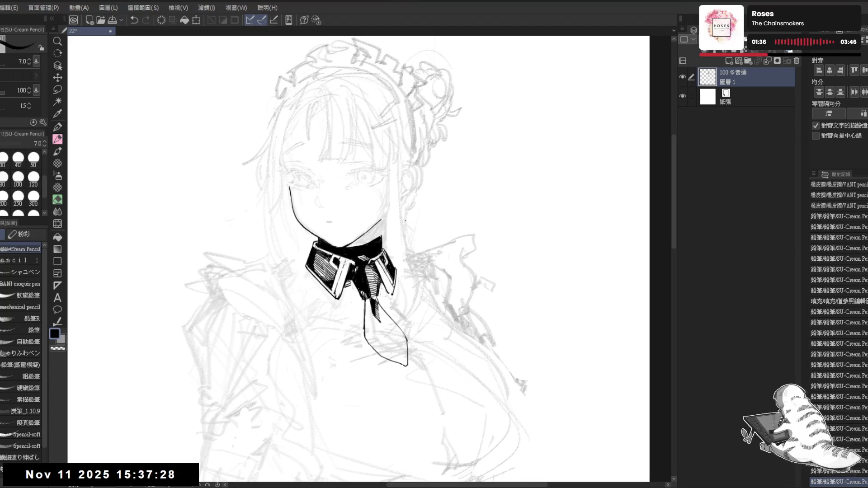
Step: Ink a short nose stroke, keep it after an undo and redo, and check it mirrored
left_click_drag(316, 194, 317, 207)
key("ctrl+z")
key("ctrl+y")
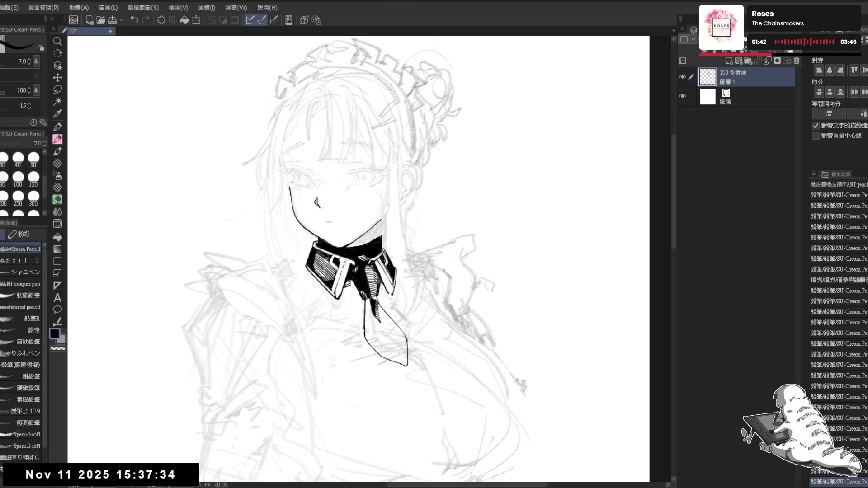
key("h")
key("h")
mouse_move(346, 198)
left_mouse_down()
mouse_move(314, 201)
mouse_move(324, 220)
left_mouse_up()
Step: Tilt the canvas about 70° counterclockwise while alternating between eraser and pencil
key("e")
key("p")
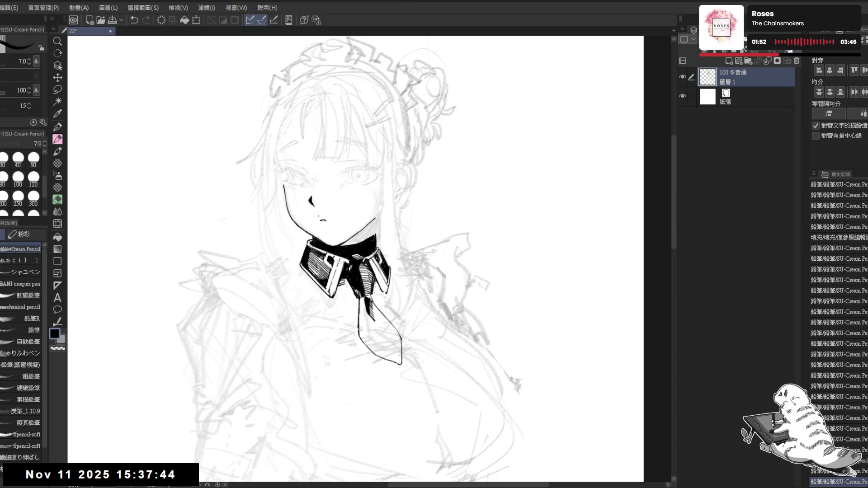
left_click_drag(343, 261, 334, 254)
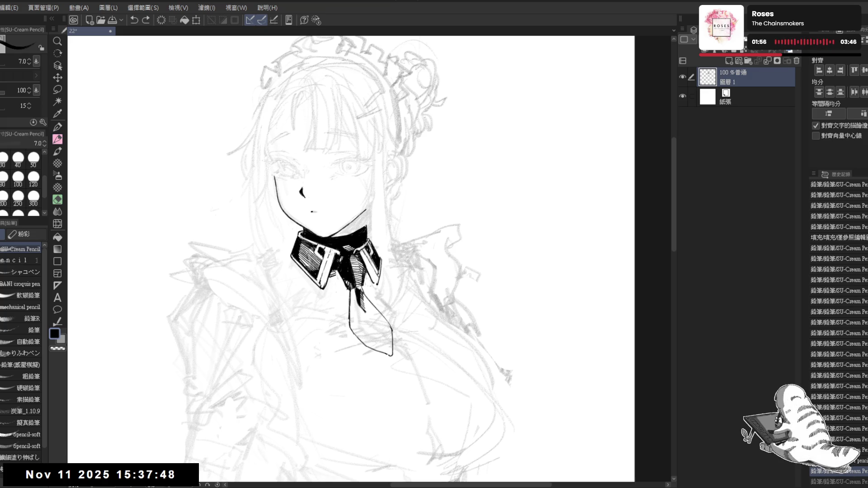
key("e")
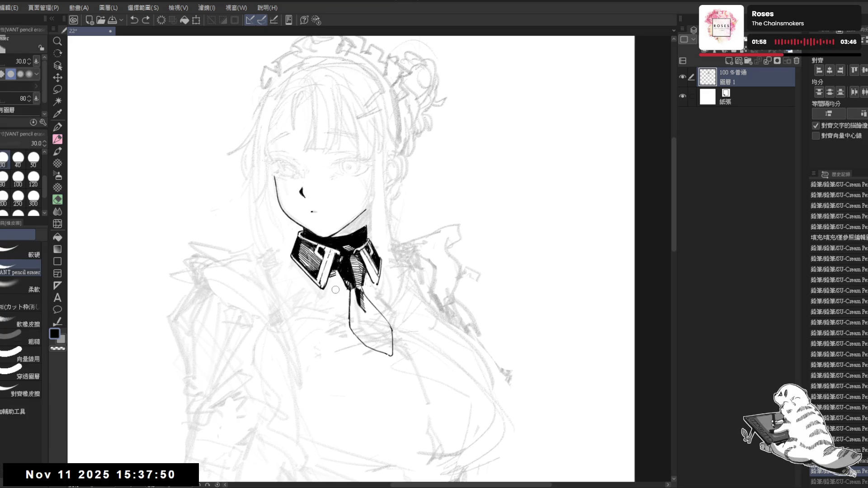
key("r")
mouse_move(345, 302)
left_mouse_down()
mouse_move(380, 285)
mouse_move(394, 262)
left_mouse_up()
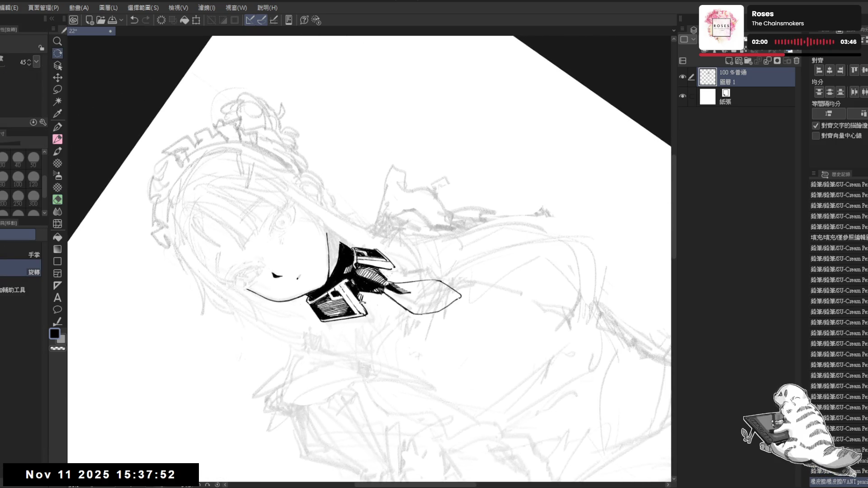
key("p")
Step: Erase a stray line on the face and level the view again
left_click_drag(317, 281, 332, 262)
key("e")
key("p")
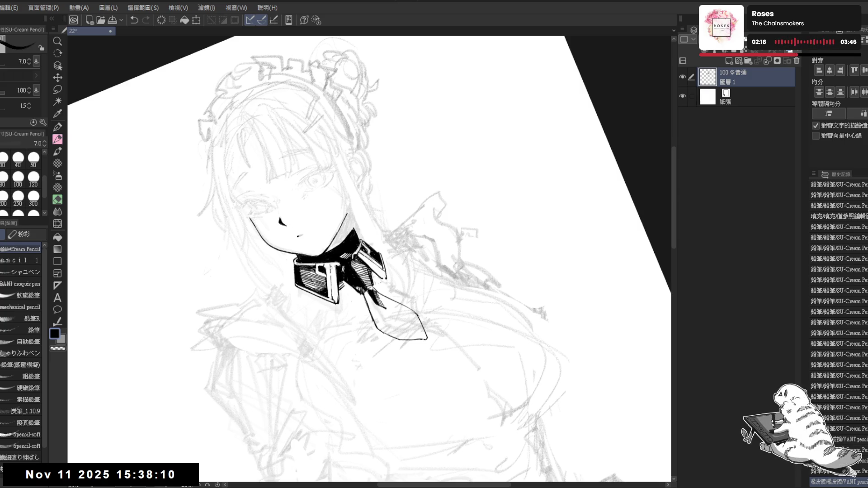
key("ctrl+at")
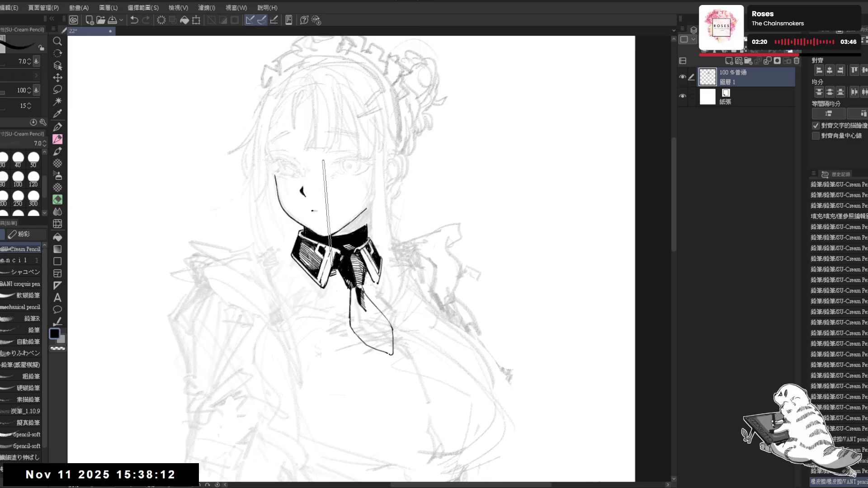
mouse_move(365, 213)
left_mouse_down()
mouse_move(357, 212)
mouse_move(351, 177)
left_mouse_up()
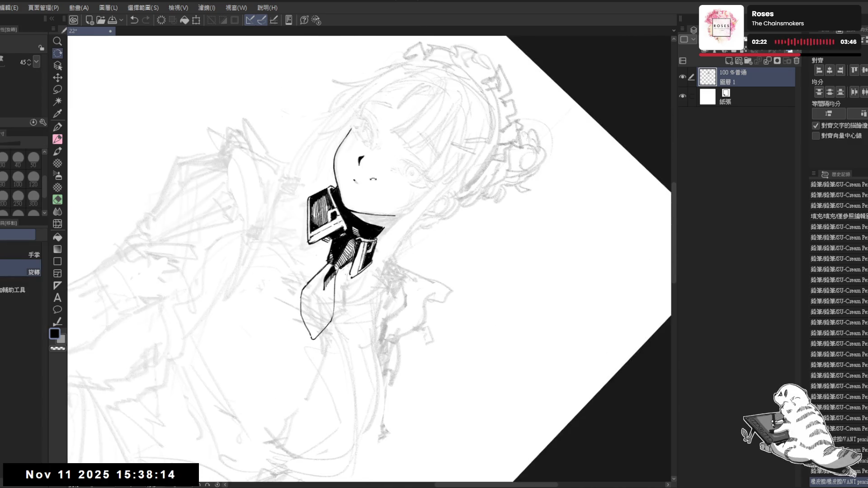
Step: Erase a small mark beside the face and add a small ink dot beside the mouth
key("e")
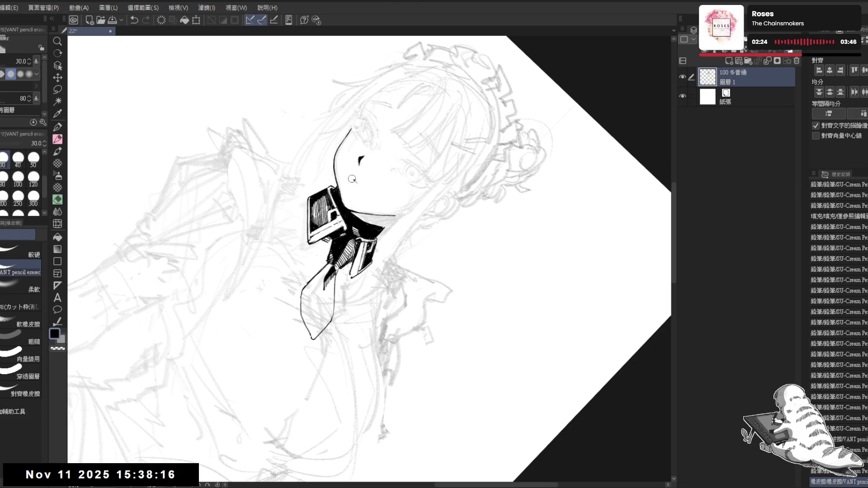
left_click(353, 179)
key("p")
left_click(379, 194)
key("ctrl+0")
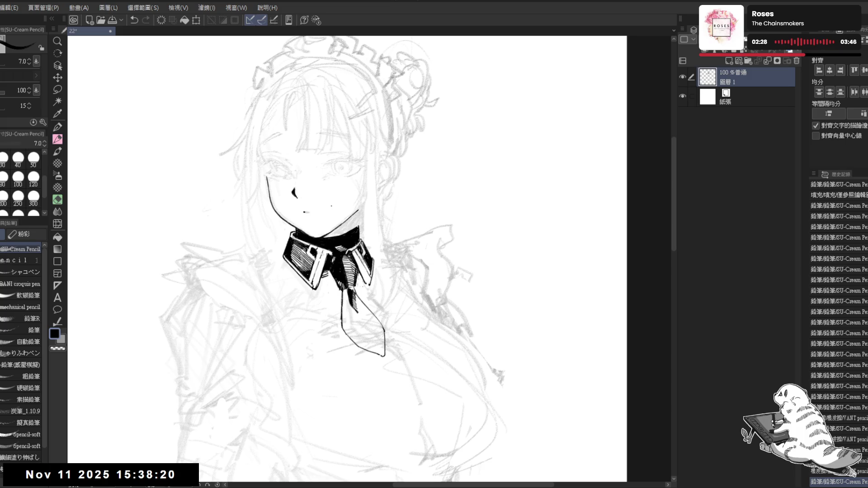
left_click_drag(337, 230, 342, 243)
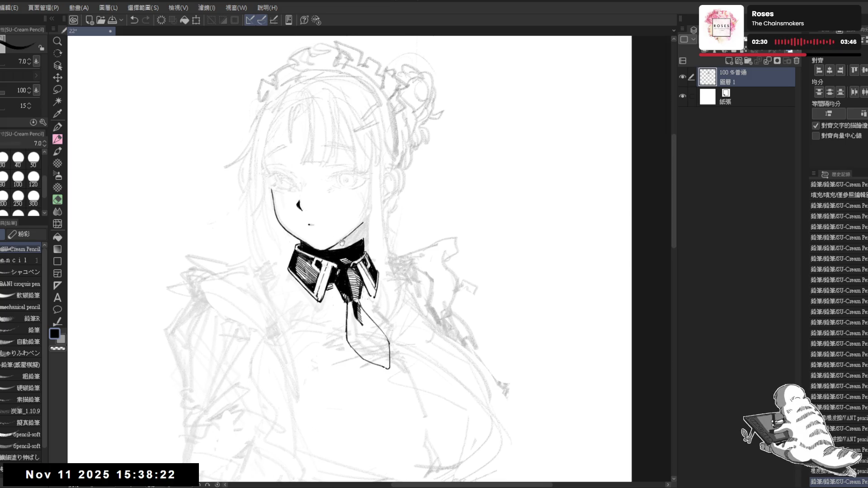
mouse_move(293, 189)
left_mouse_down()
mouse_move(300, 217)
mouse_move(293, 200)
mouse_move(342, 185)
mouse_move(335, 214)
left_mouse_up()
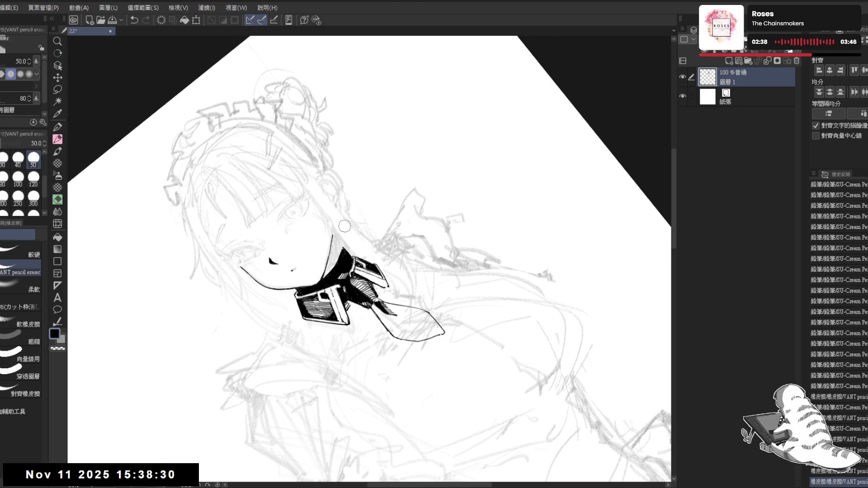
Step: Zoom back in on the face area, tilting and re-levelling the view for inking
key("p")
key("ctrl+0")
scroll(324, 193, "up", 2)
left_click_drag(415, 193, 312, 198)
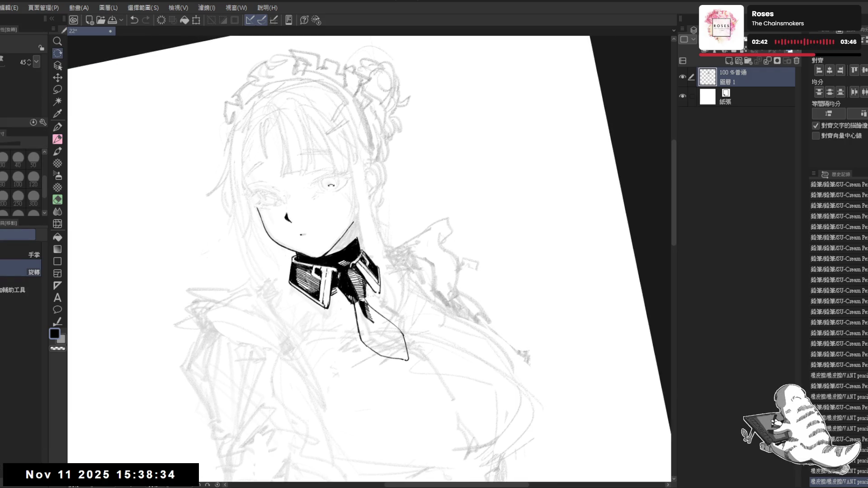
mouse_move(340, 248)
left_mouse_down()
mouse_move(344, 236)
mouse_move(348, 251)
left_mouse_up()
key("p")
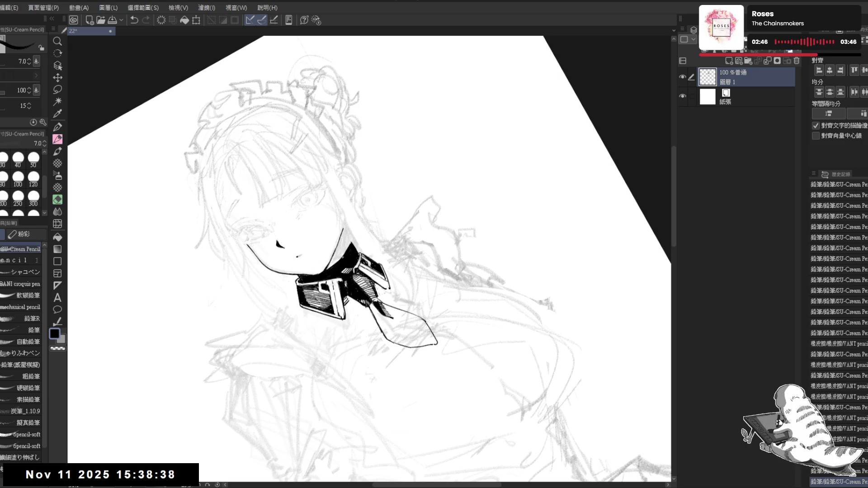
key("ctrl+0")
Step: Undo a small stray stroke near the collar and return the view upright
key("r")
left_click_drag(360, 270, 366, 240)
key("p")
key("ctrl+z")
key("r")
mouse_move(358, 250)
left_mouse_down()
mouse_move(344, 290)
mouse_move(357, 290)
left_mouse_up()
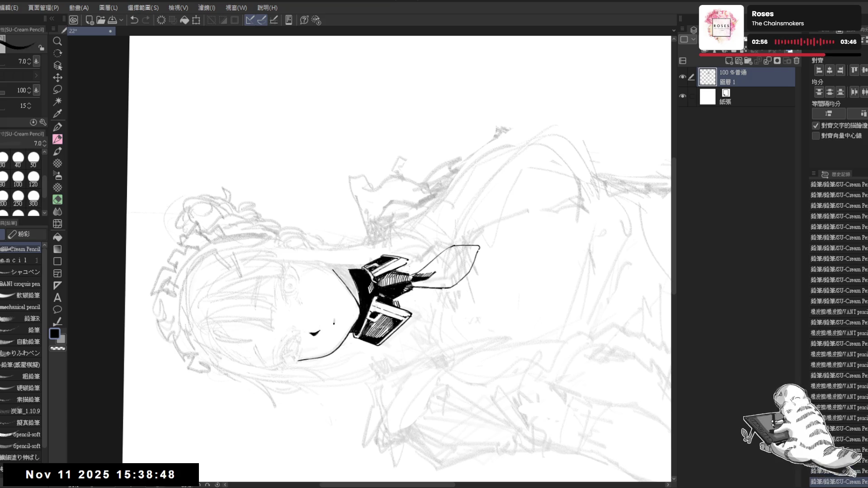
key("ctrl+@")
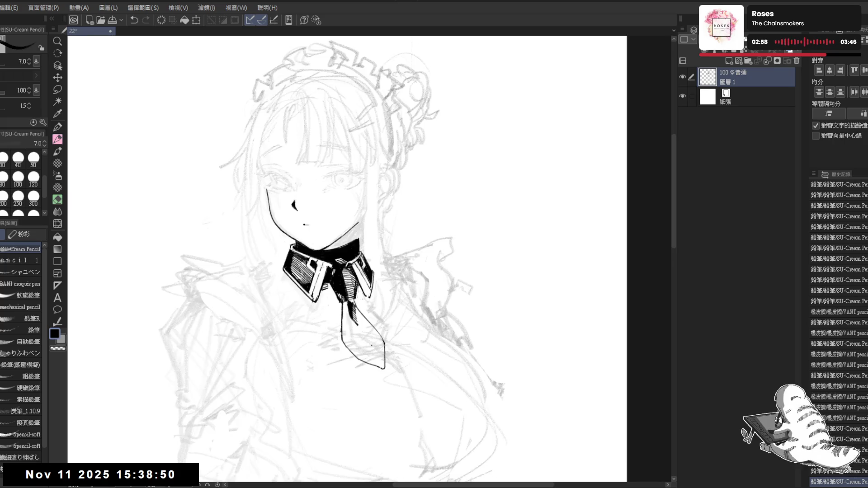
left_click_drag(387, 246, 378, 232)
scroll(375, 226, "down", 2)
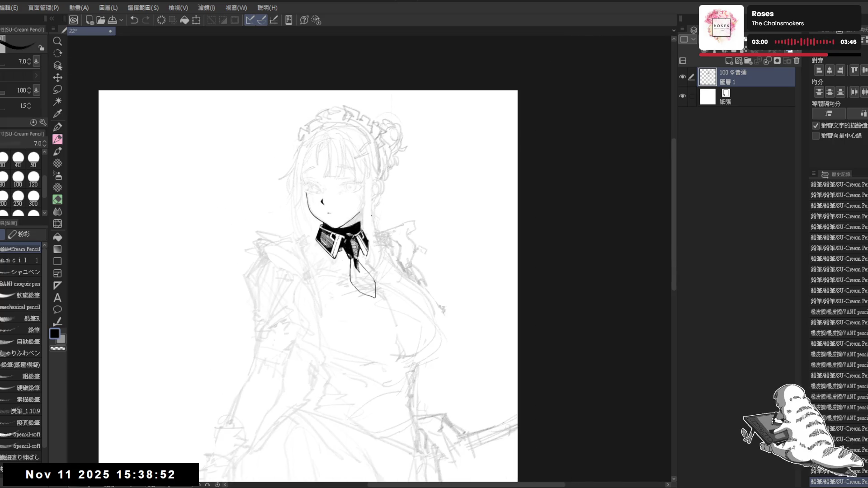
Step: Erase small touches near the ribbon and undo the last pencil stroke
scroll(364, 261, "up", 2)
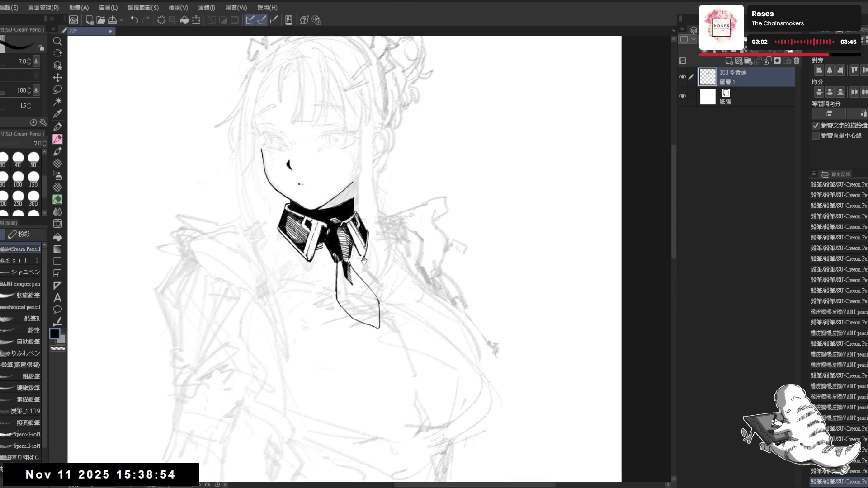
key("e")
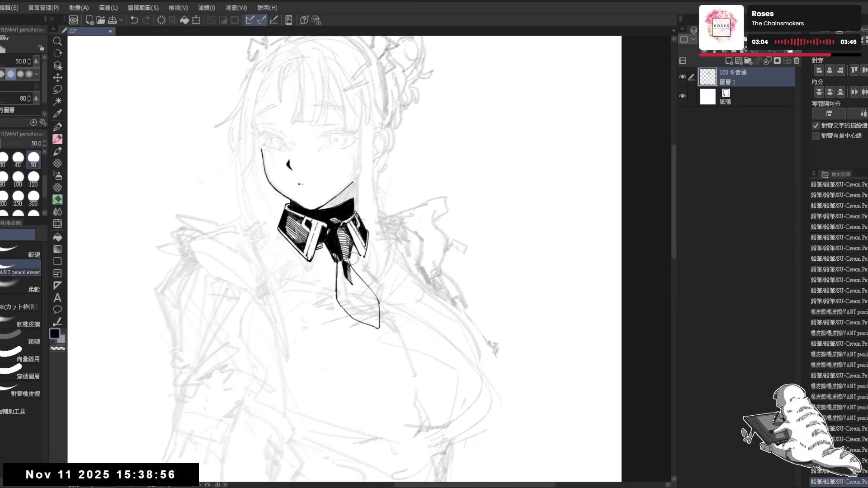
left_click_drag(353, 249, 364, 260)
key("p")
key("e")
key("p")
key("ctrl+z")
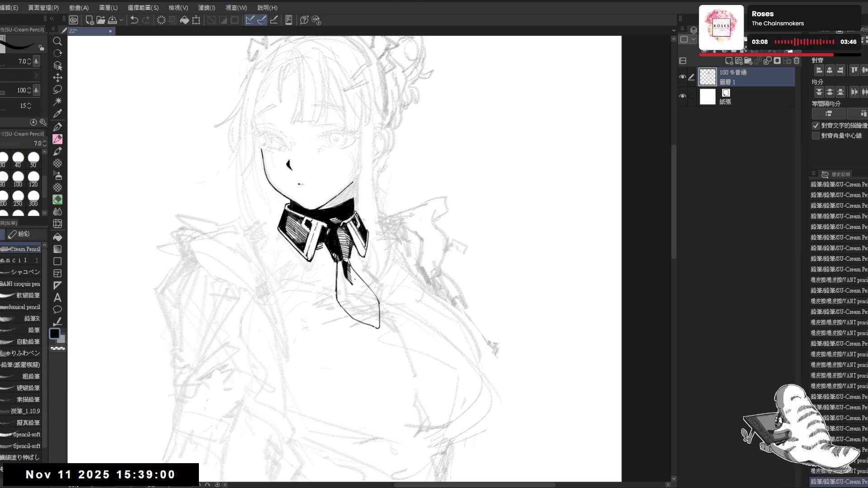
Step: Touch up the collar tip with the eraser and undo the stray pencil stroke there
key("e")
left_click(308, 263)
key("p")
key("ctrl+z")
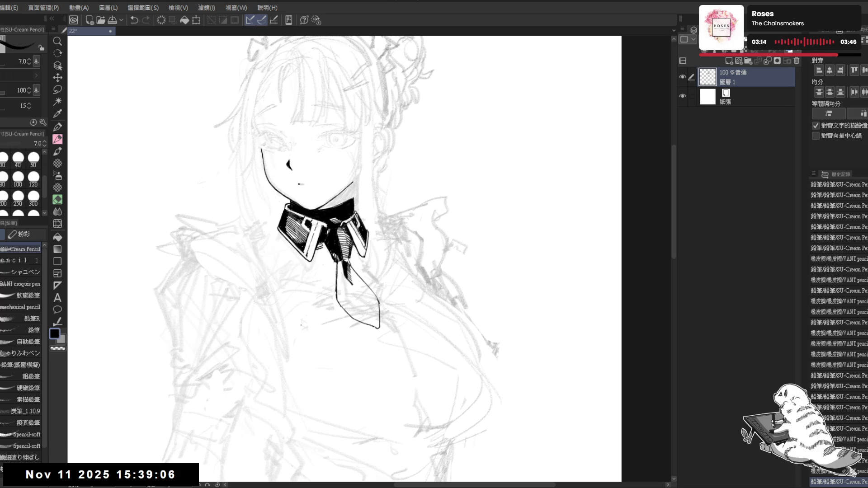
left_click_drag(353, 242, 348, 255)
Step: Erase a small spot near the collar tip and shrink the eraser to size 20
key("e")
left_click(357, 267)
key("p")
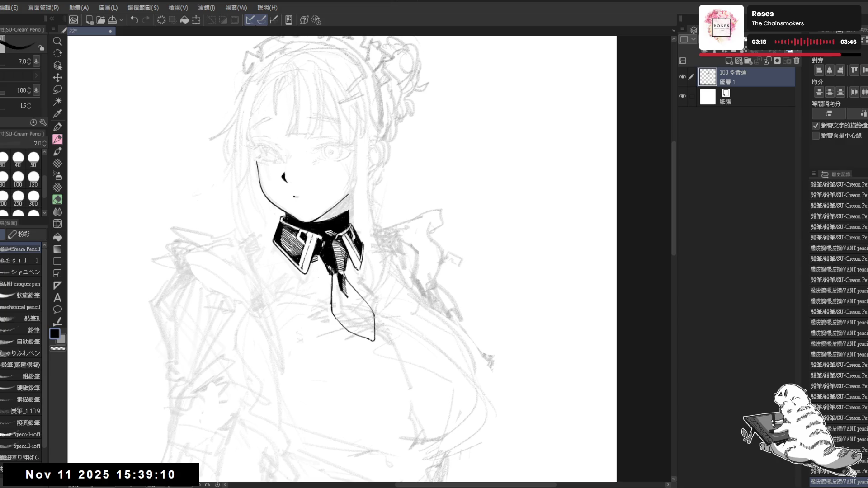
key("ctrl+z")
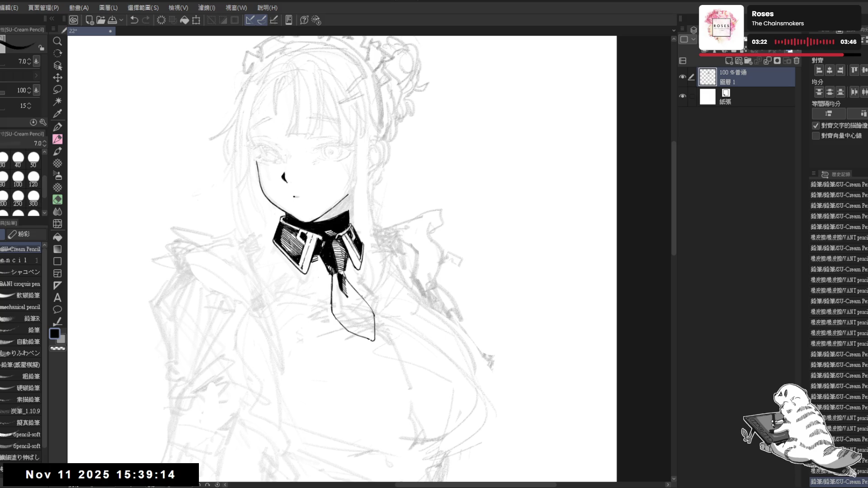
left_click_drag(353, 299, 342, 254)
key("e")
key("bracketleft")
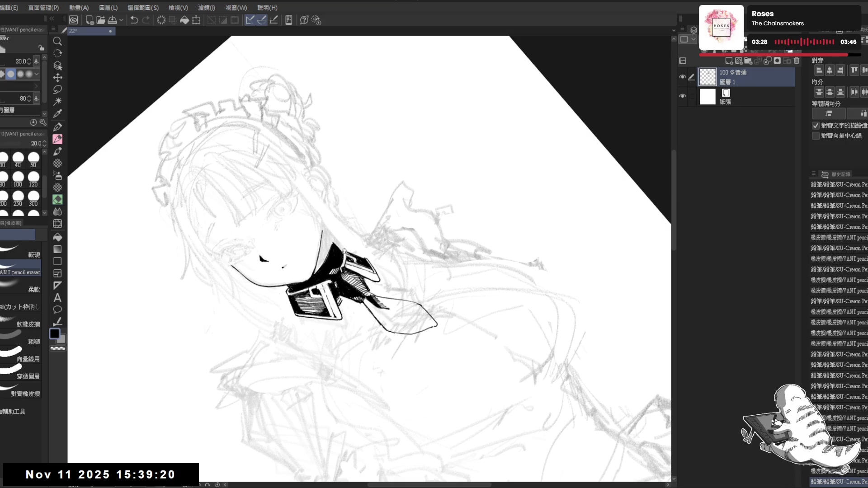
Step: Undo four small marks on the collar, plus a newly drawn collar mark
key("p")
key("ctrl+0")
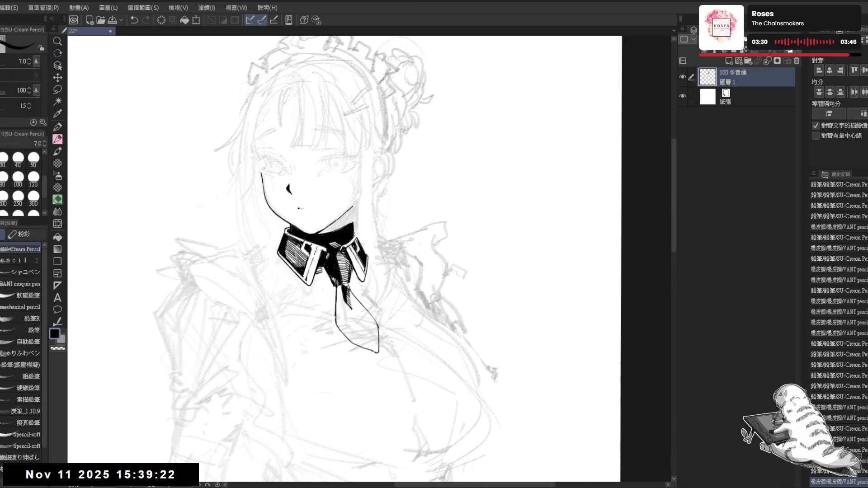
key("ctrl+z")
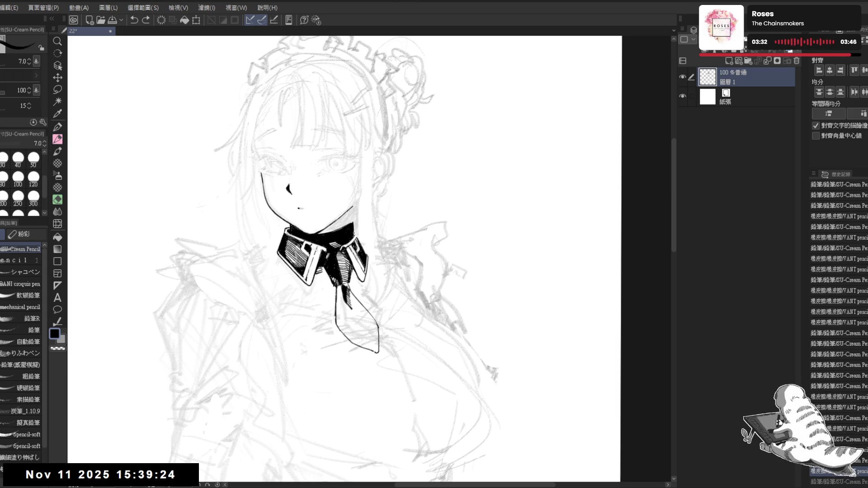
key("ctrl+z")
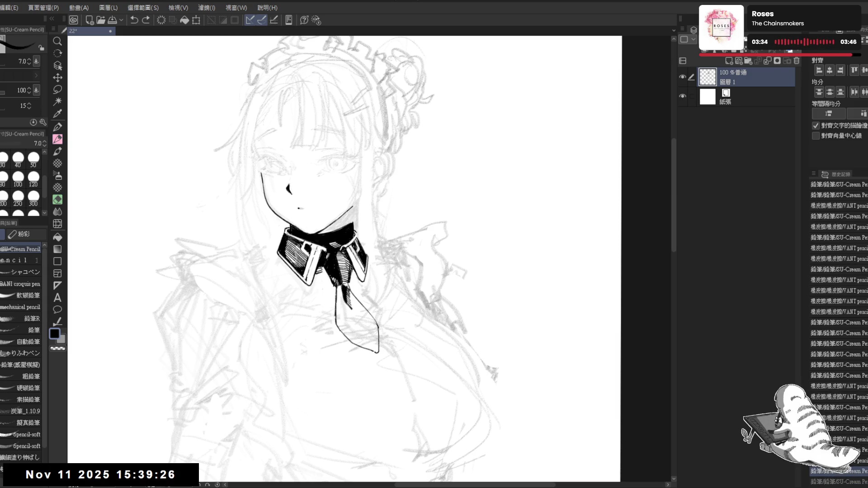
key("ctrl+z")
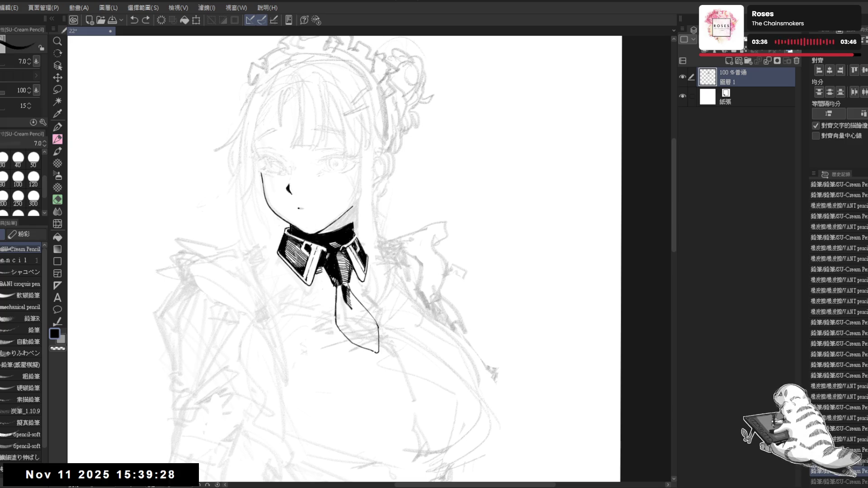
key("ctrl+z")
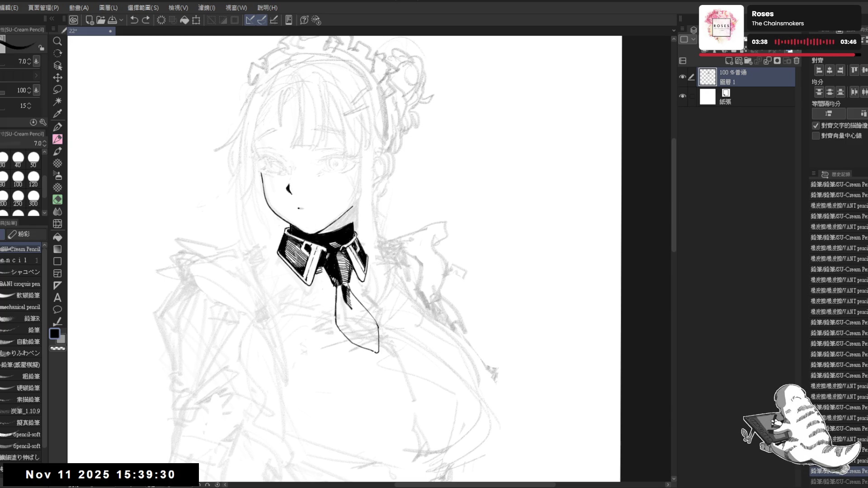
mouse_move(357, 236)
left_mouse_down()
mouse_move(364, 253)
mouse_move(364, 236)
mouse_move(344, 247)
left_mouse_up()
key("ctrl+z")
Step: Erase stray marks near the collar knot, tilting the view about 45° and back
key("e")
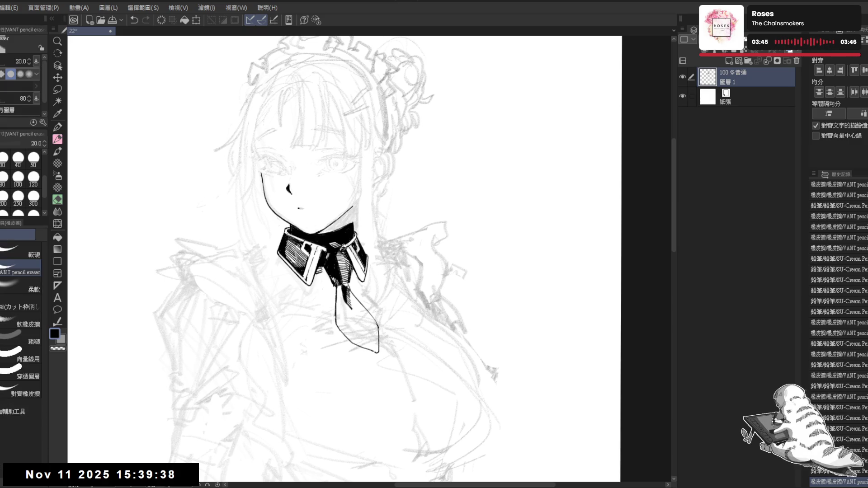
left_click_drag(342, 246, 280, 229)
key("r")
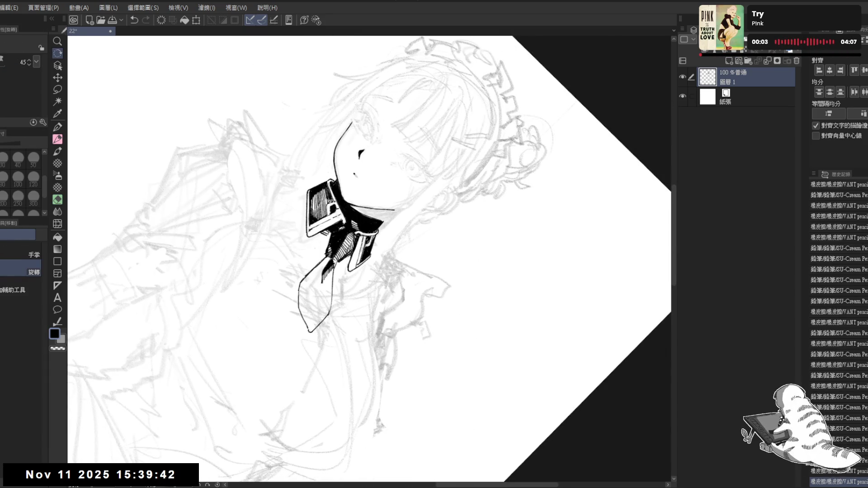
key("e")
mouse_move(361, 232)
left_mouse_down()
mouse_move(360, 241)
mouse_move(324, 230)
mouse_move(316, 263)
left_mouse_up()
key("r")
key("e")
key("p")
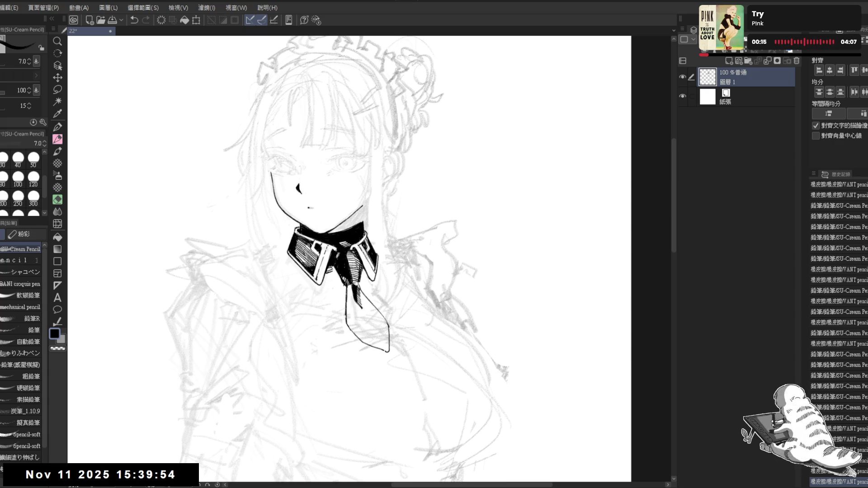
Step: Undo and redo the last erase, tilt the view about 30° clockwise, then set it upright
key("e")
key("p")
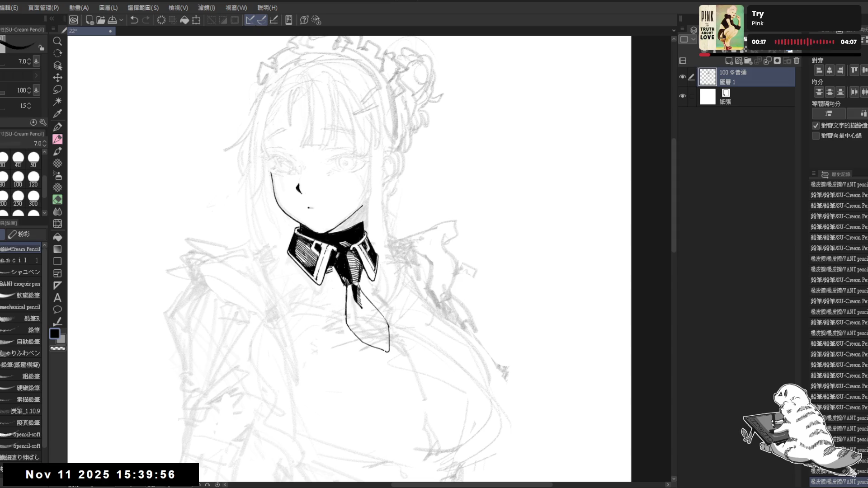
key("ctrl+z")
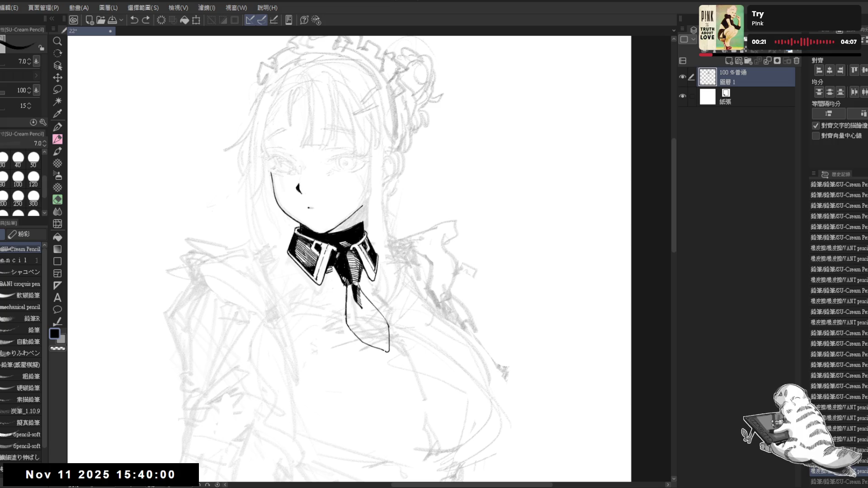
key("ctrl+y")
left_click_drag(453, 136, 511, 204)
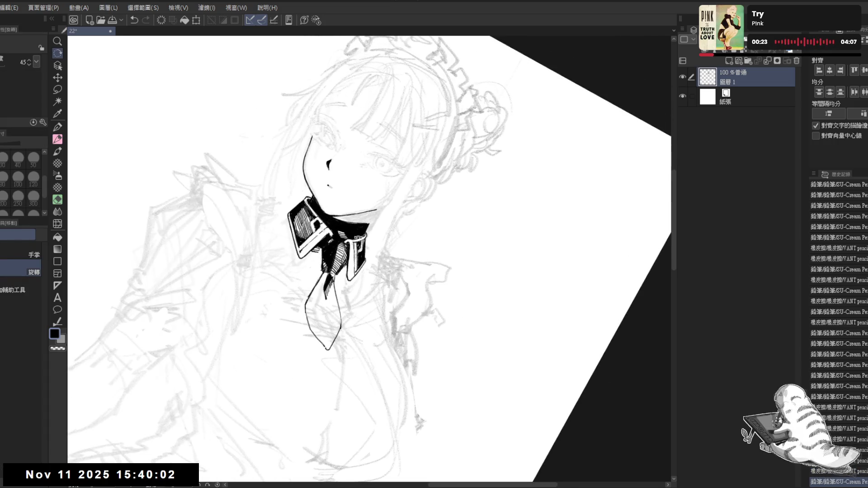
key("e")
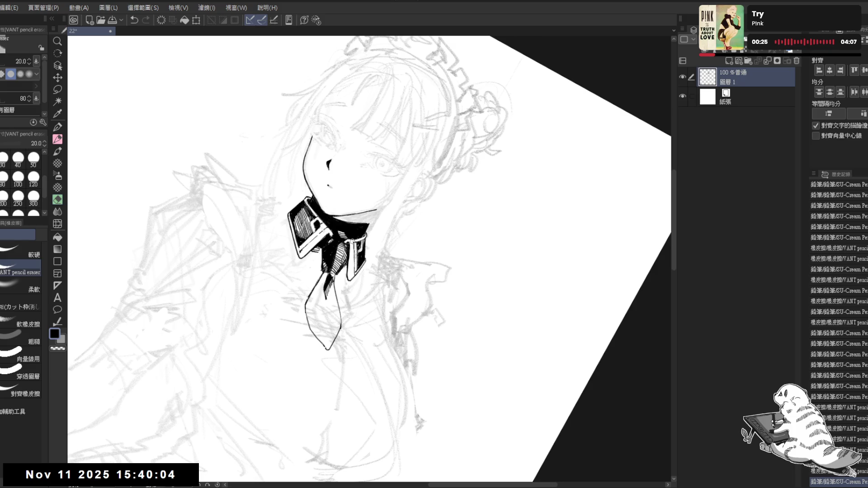
key("p")
key("ctrl+at")
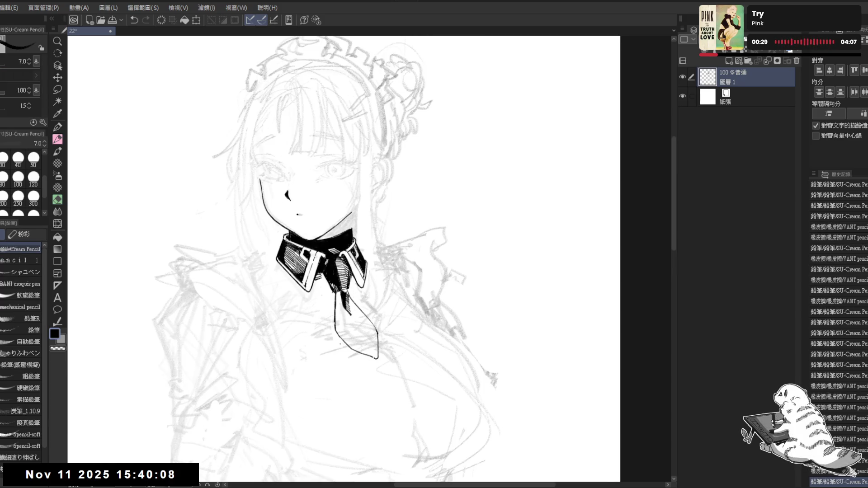
scroll(339, 346, "down", 2)
scroll(326, 280, "up", 3)
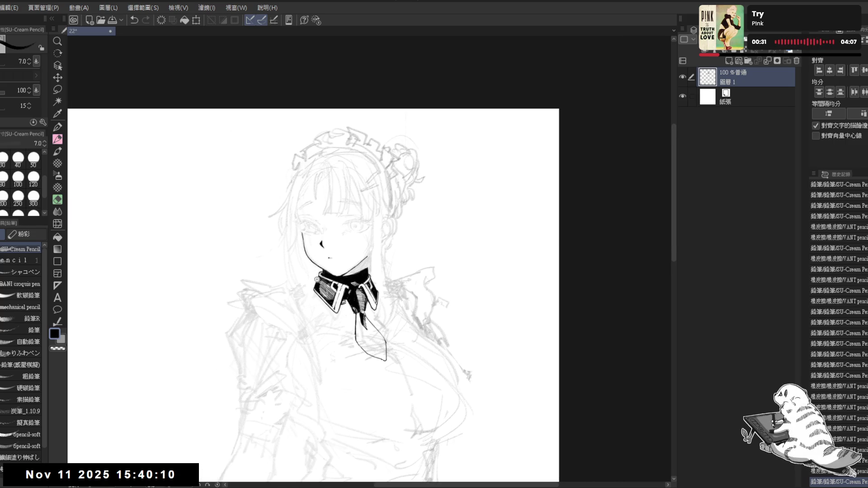
Step: Erase a short stray stroke on the collar, then undo and restore the latest pencil strokes
key("r")
left_click_drag(326, 289, 332, 352)
key("e")
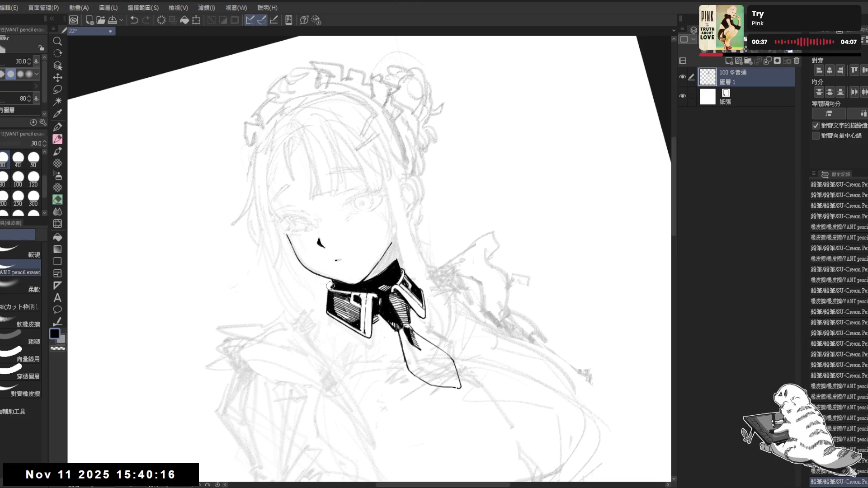
left_click_drag(330, 285, 338, 298)
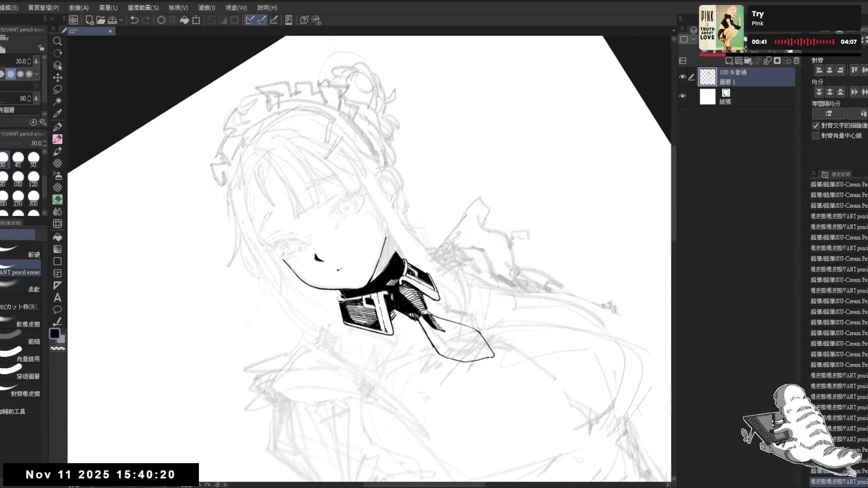
key("p")
key("ctrl+z")
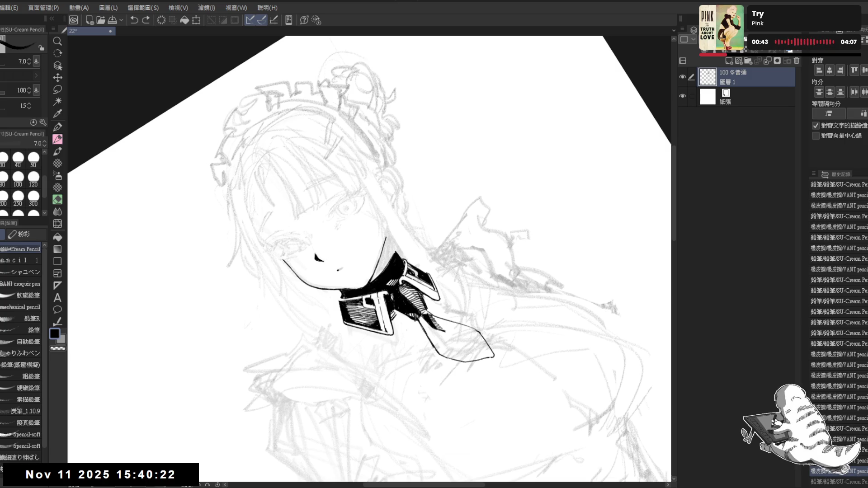
key("ctrl+z")
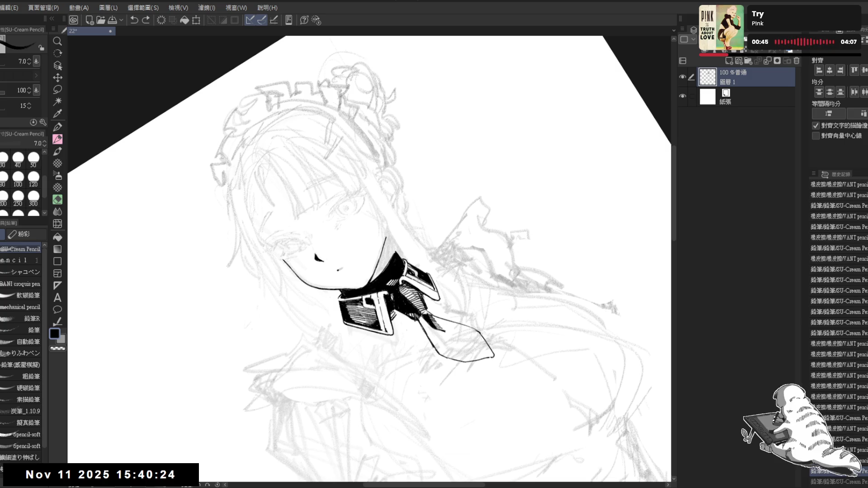
key("ctrl+y")
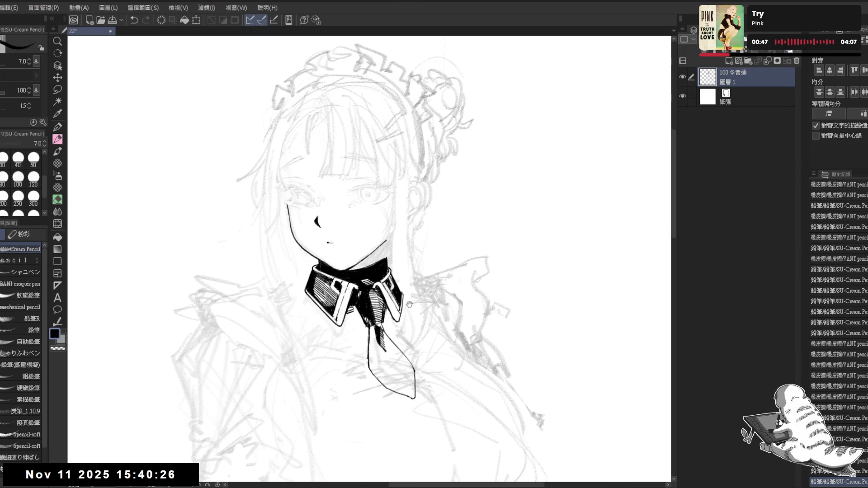
Step: Zoom out to the whole figure and check the drawing in a mirrored view
key("ctrl+minus")
key("ctrl+minus")
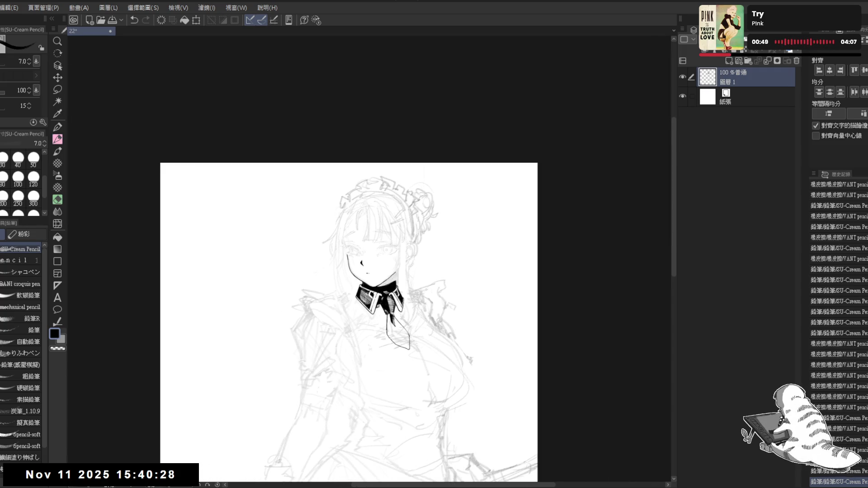
scroll(407, 313, "up", 1)
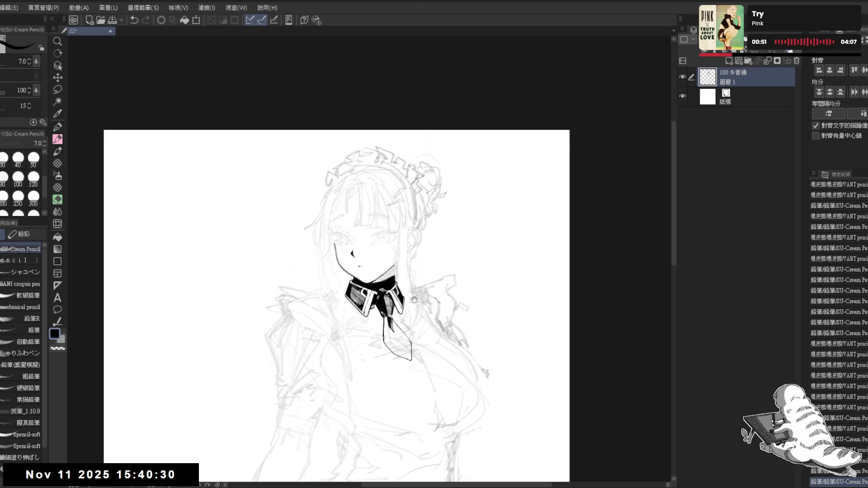
left_click_drag(400, 293, 379, 276)
scroll(384, 245, "up", 1)
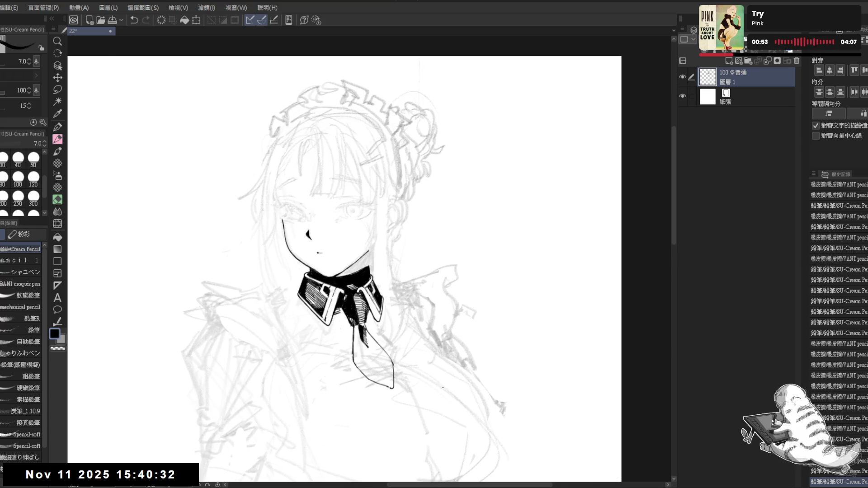
key("h")
key("h")
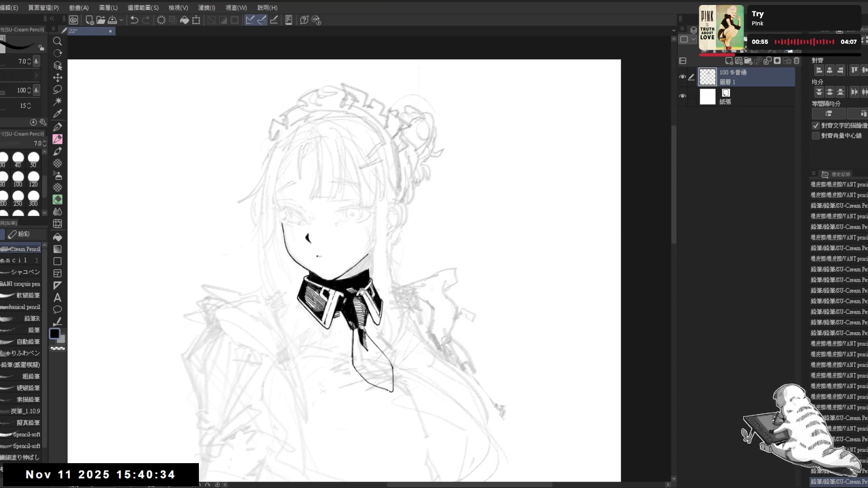
mouse_move(365, 278)
left_mouse_down()
mouse_move(326, 265)
mouse_move(338, 243)
left_mouse_up()
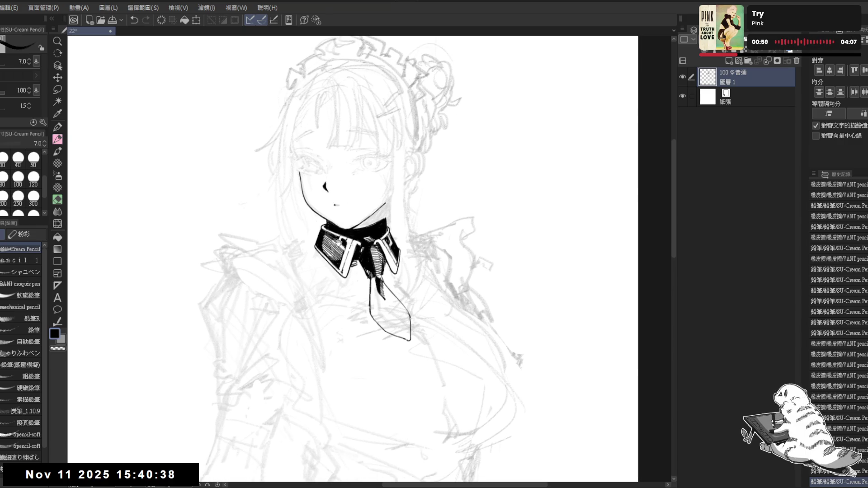
Step: Add tiny ink marks on the collar and set the view upright again
key("e")
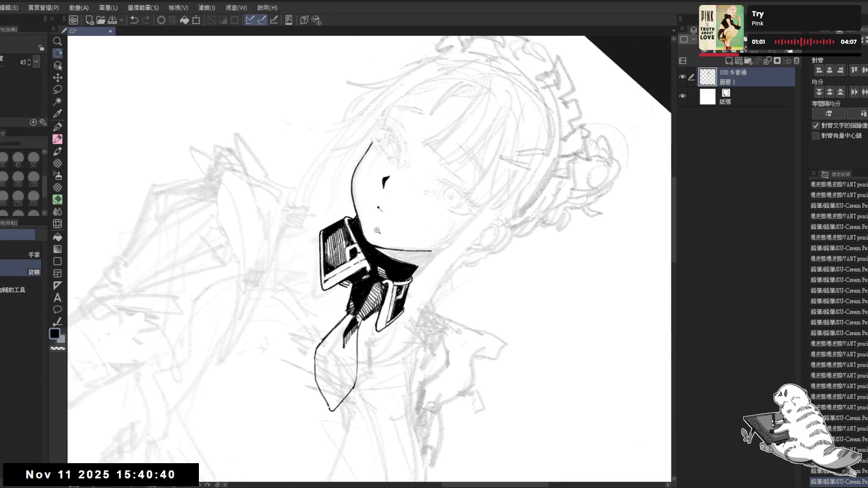
key("p")
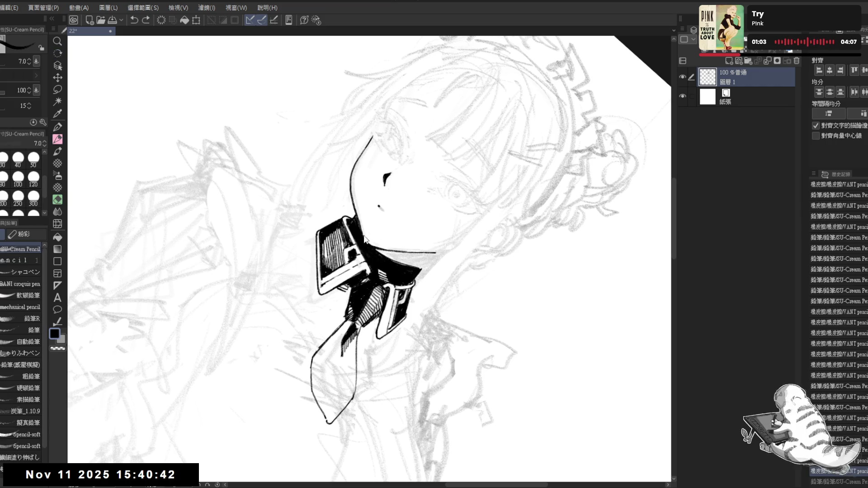
left_click(369, 243)
left_click(368, 243)
left_click(368, 243)
left_click_drag(369, 242, 397, 334)
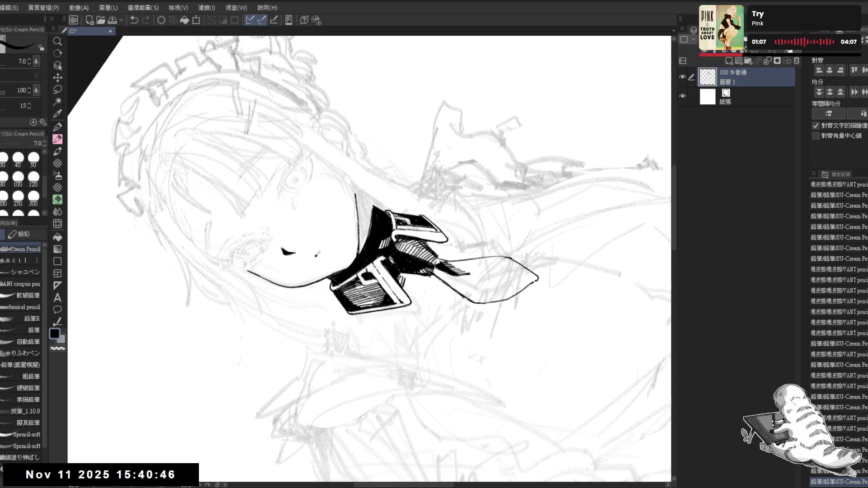
key("ctrl+@")
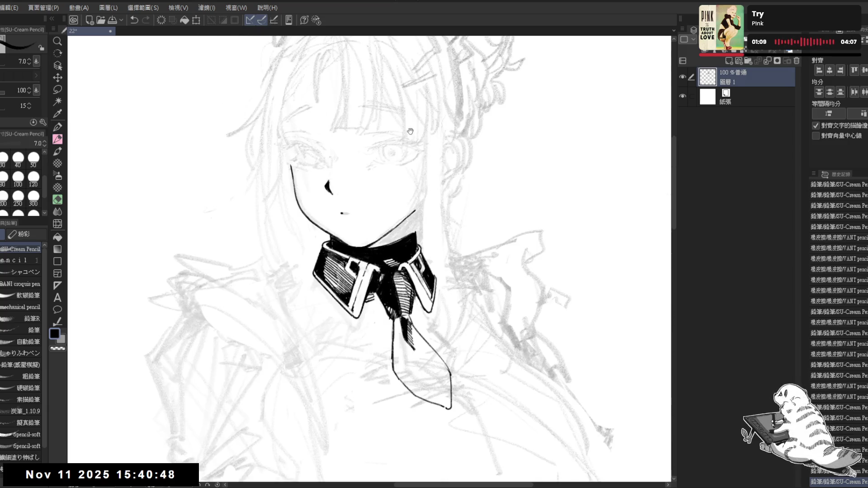
scroll(410, 131, "down", 4)
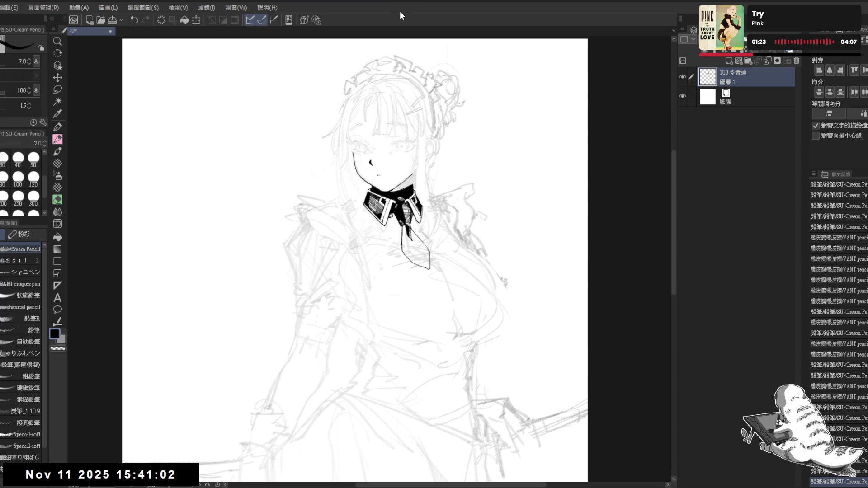
Step: Zoom in and lightly erase the sketch near the right eye
scroll(376, 197, "up", 2)
scroll(376, 196, "up", 1)
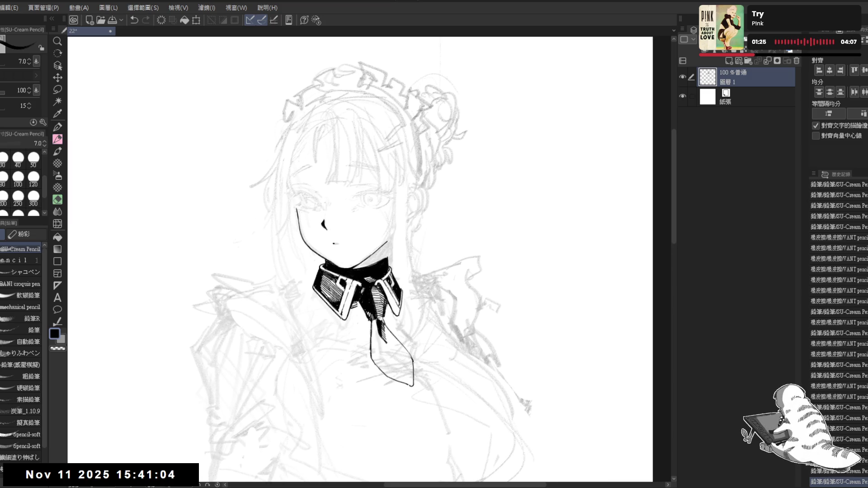
scroll(381, 234, "up", 1)
key("e")
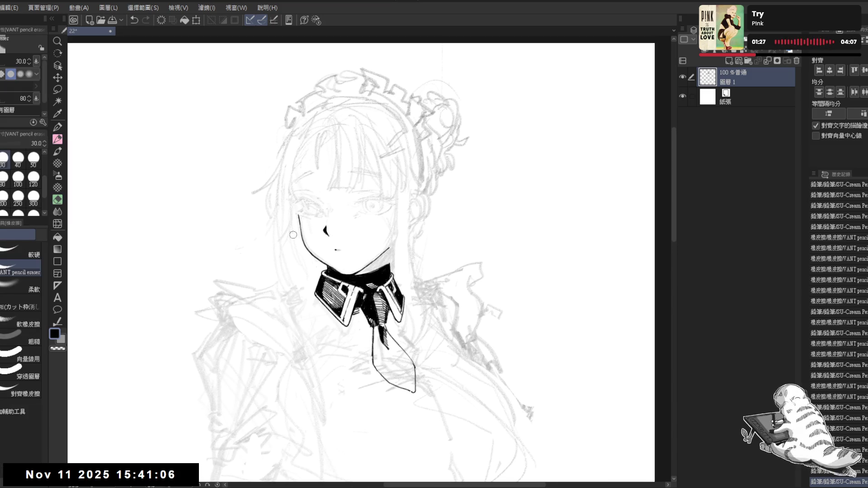
left_click_drag(349, 215, 363, 217)
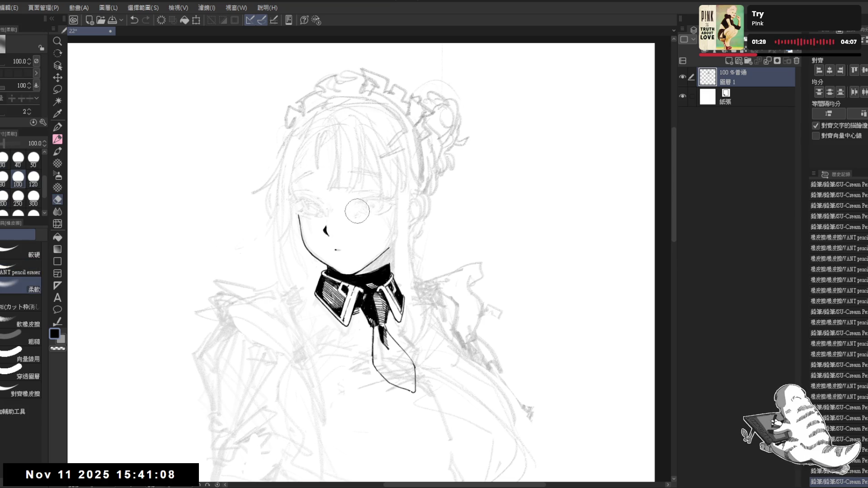
key("p")
scroll(363, 196, "up", 1)
Step: Thin the brush and ink a longer, darker line on the right eye
key("minus")
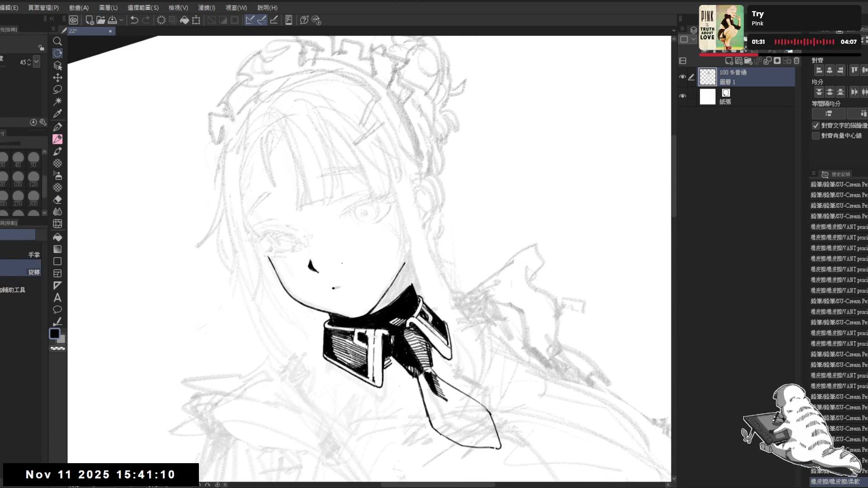
key("ctrl+z")
key("bracketleft")
key("bracketleft")
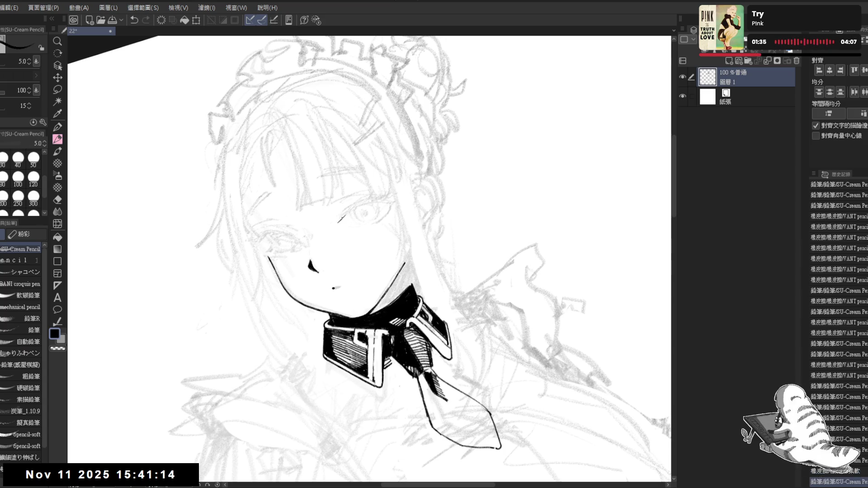
left_click_drag(343, 218, 356, 204)
key("r")
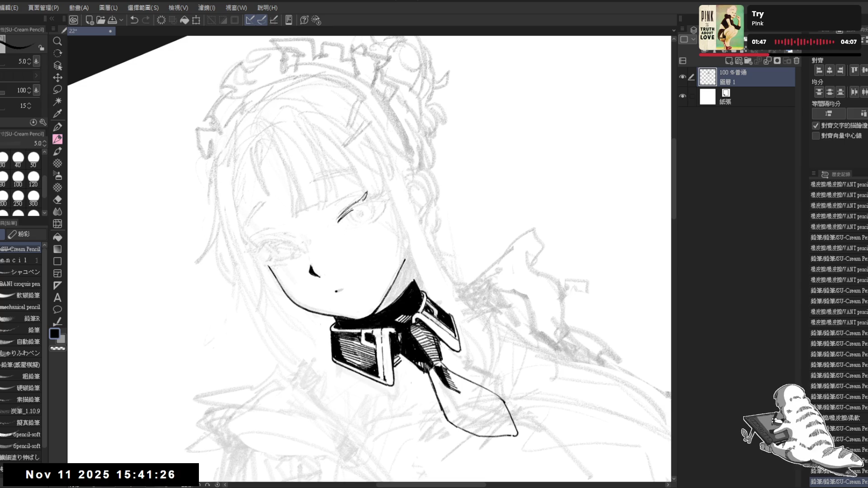
key("ctrl+z")
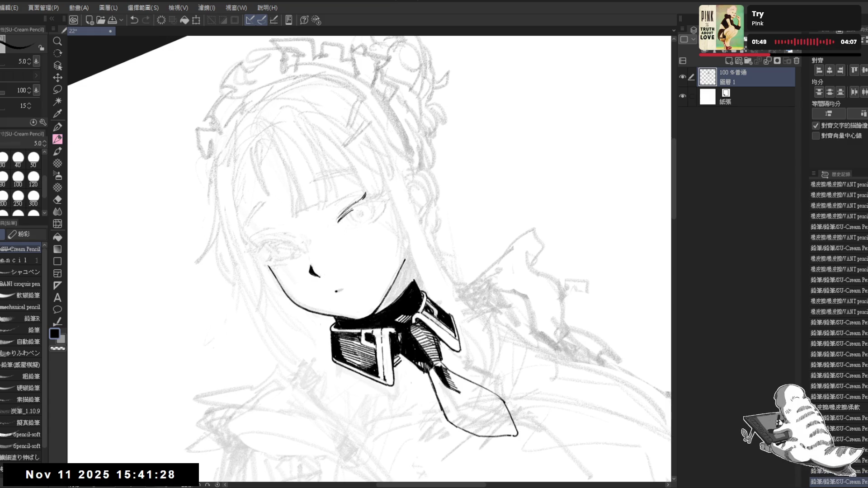
Step: Redraw the lash strokes at the eye's outer corner and check them mirrored
left_click_drag(365, 197, 376, 199)
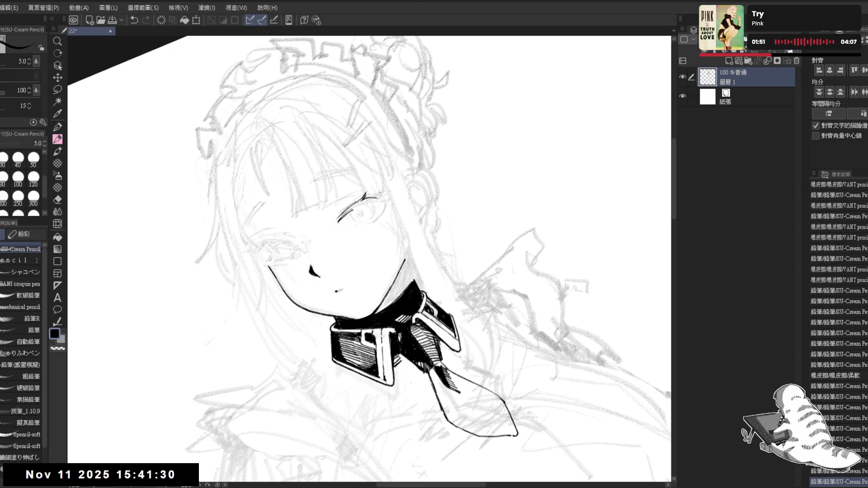
key("ctrl+z")
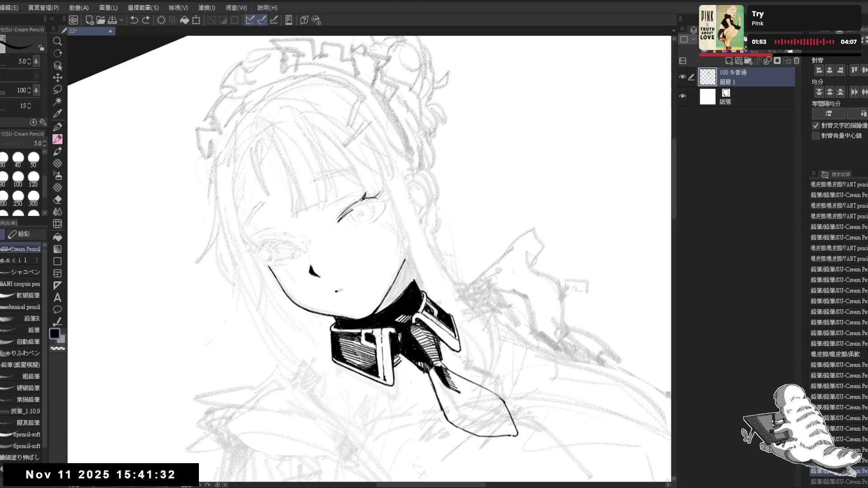
key("asciicircum")
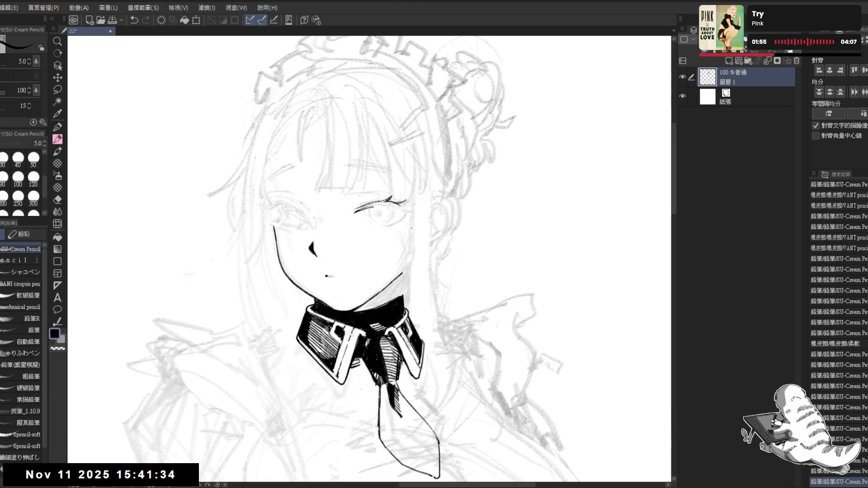
key("asciicircum")
key("asciicircum")
key("asciicircum")
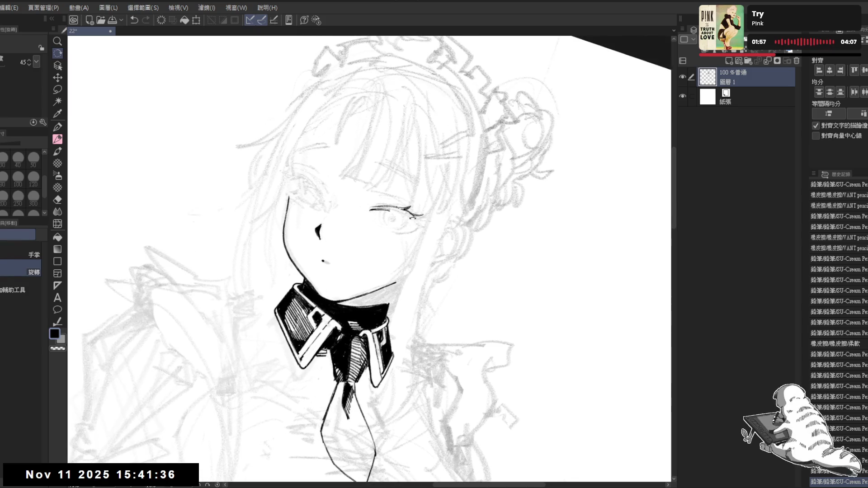
left_click_drag(410, 214, 420, 224)
left_click_drag(409, 216, 421, 224)
key("h")
key("e")
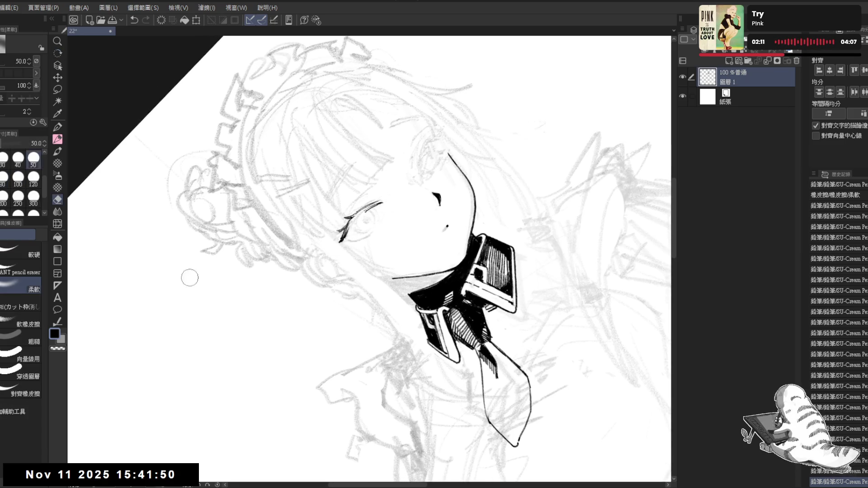
Step: Erase part of the lash stroke at the eye's outer corner, undoing a trial lash stroke
key("r")
left_click_drag(343, 254, 364, 282)
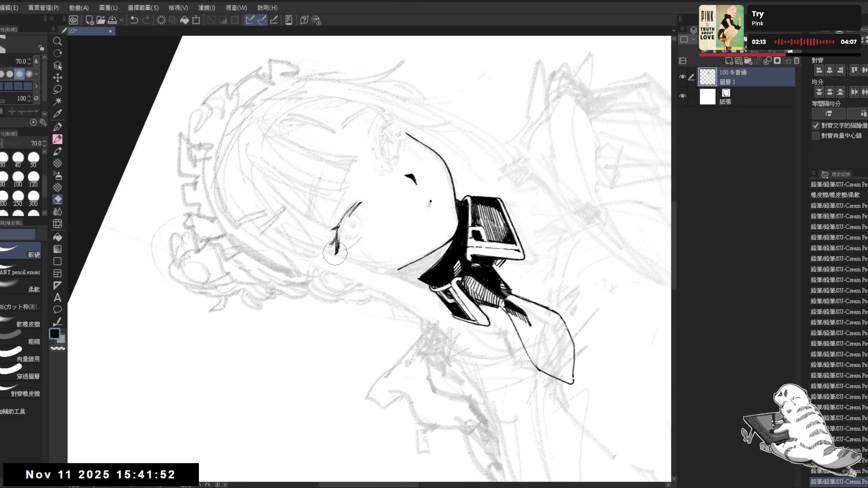
left_click_drag(336, 242, 337, 253)
key("p")
key("ctrl+z")
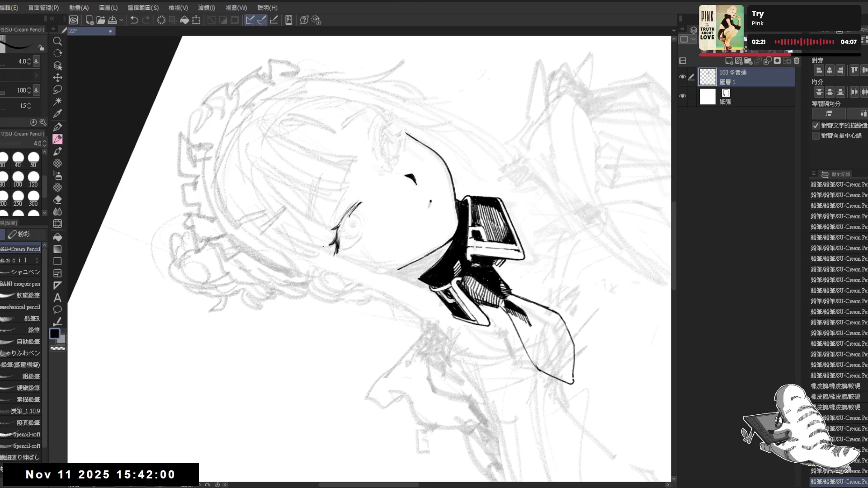
key("ctrl+at")
left_click_drag(362, 220, 367, 227)
key("ctrl+z")
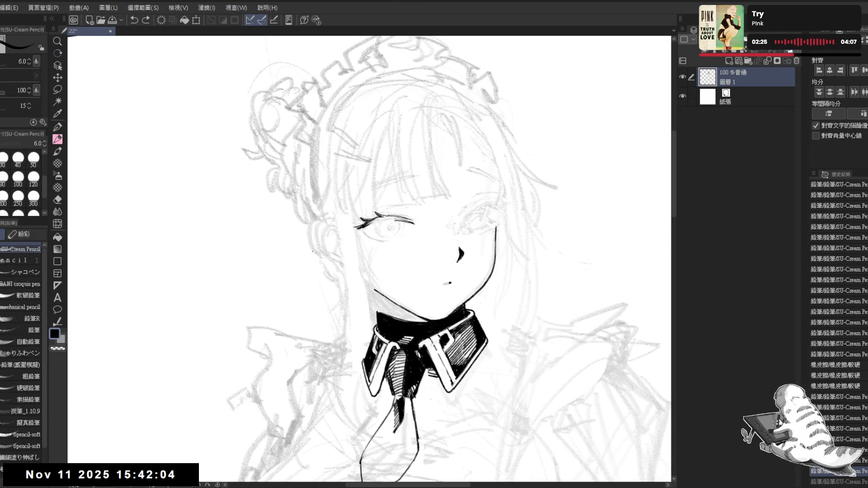
Step: Rotate the canvas around the face and add a small ink mark beneath the eye
left_click_drag(368, 248, 338, 234)
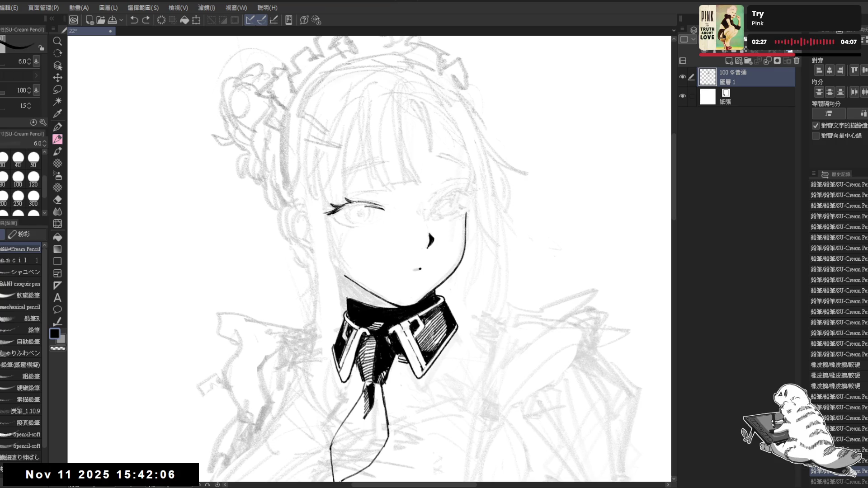
key("r")
mouse_move(344, 334)
left_mouse_down()
mouse_move(365, 381)
mouse_move(357, 398)
left_mouse_up()
left_click_drag(354, 188, 321, 208)
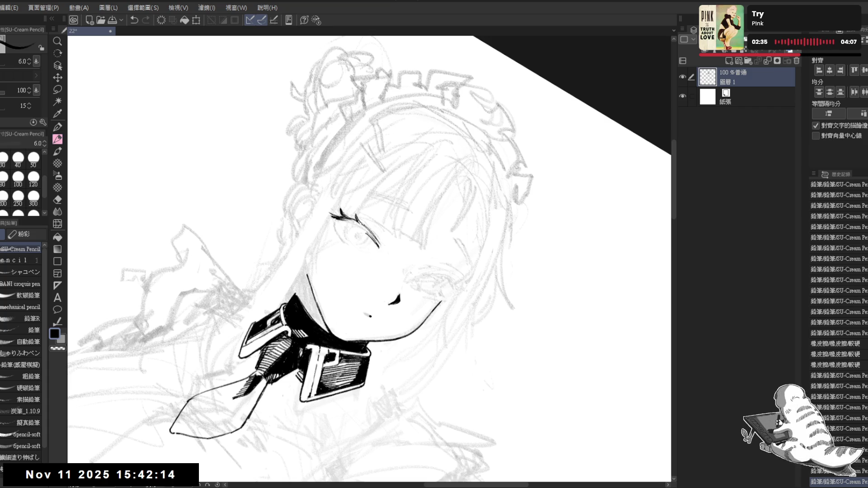
key("r")
mouse_move(318, 357)
left_mouse_down()
mouse_move(407, 367)
mouse_move(434, 300)
mouse_move(479, 253)
left_mouse_up()
left_click_drag(110, 325, 149, 330)
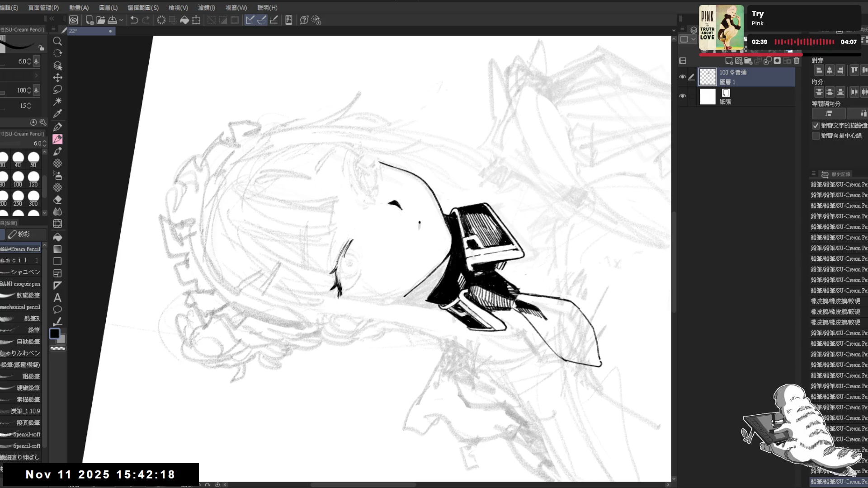
left_click(325, 305)
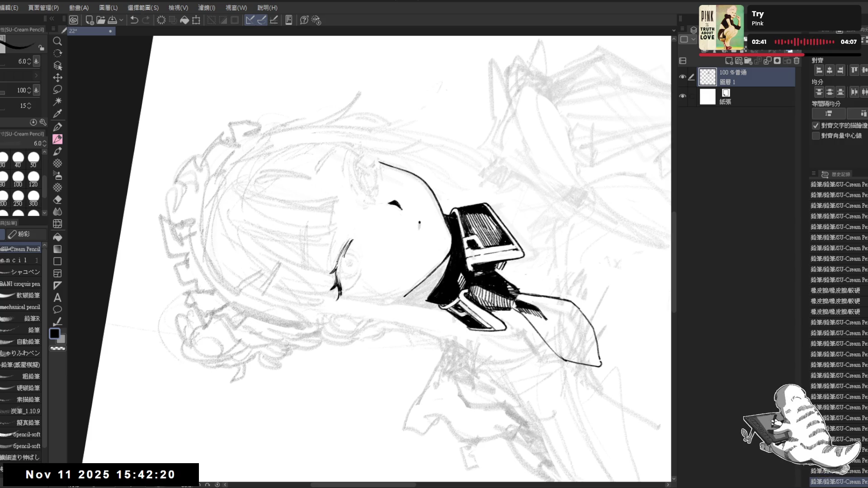
Step: Undo the last stroke and rotate the view back to nearly upright
mouse_move(326, 304)
left_mouse_down()
mouse_move(299, 271)
mouse_move(289, 235)
mouse_move(328, 305)
left_mouse_up()
key("p")
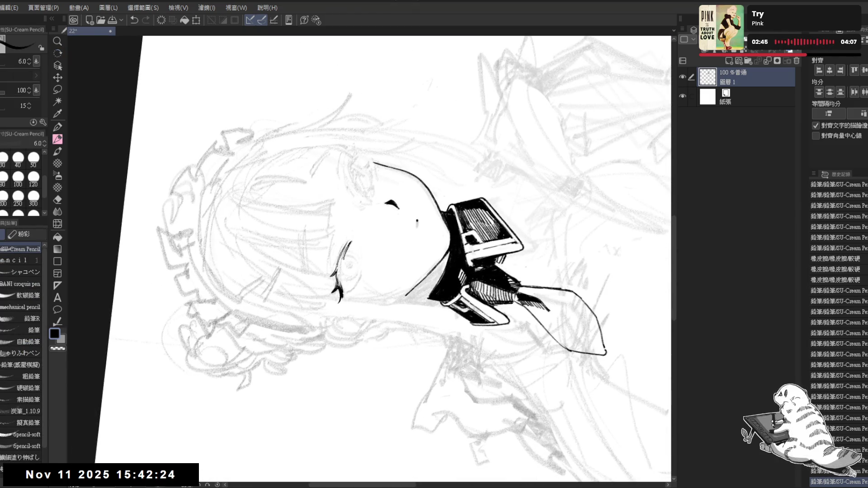
key("ctrl+z")
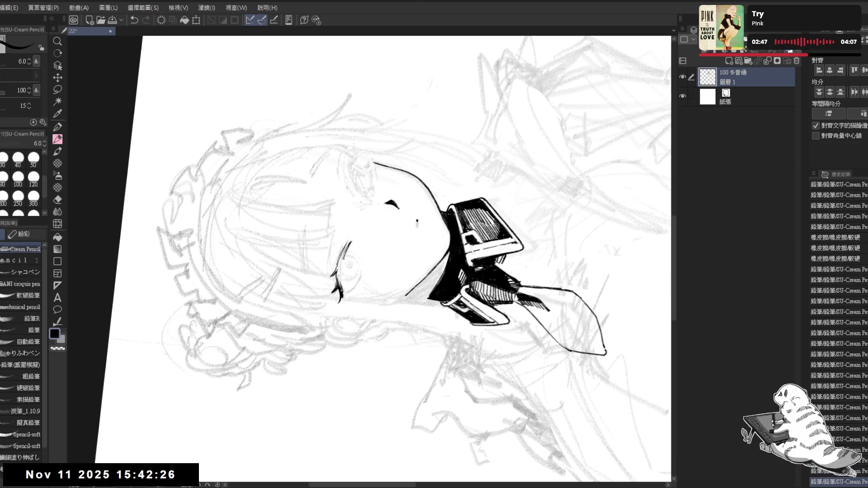
key("r")
mouse_move(357, 363)
left_mouse_down()
mouse_move(335, 253)
mouse_move(362, 317)
mouse_move(338, 240)
left_mouse_up()
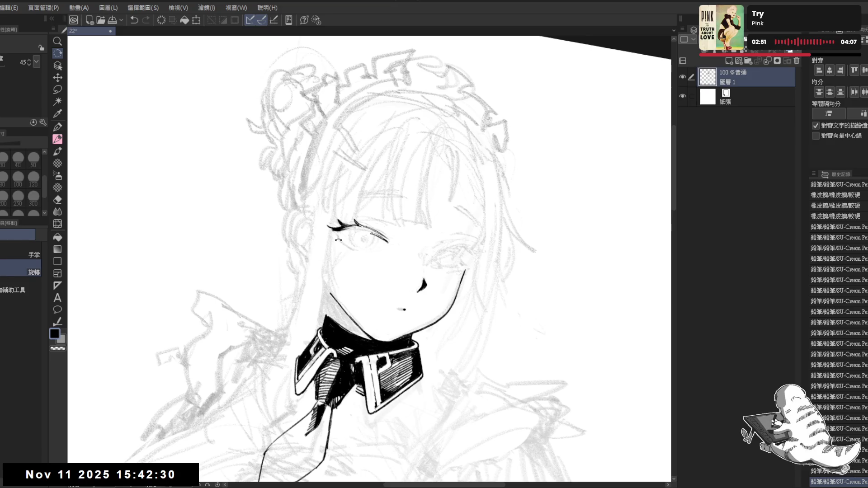
Step: Redraw bolder short lash strokes at the eye's outer corner and erase a stray bit
key("p")
key("ctrl+z")
left_click_drag(343, 231, 340, 244)
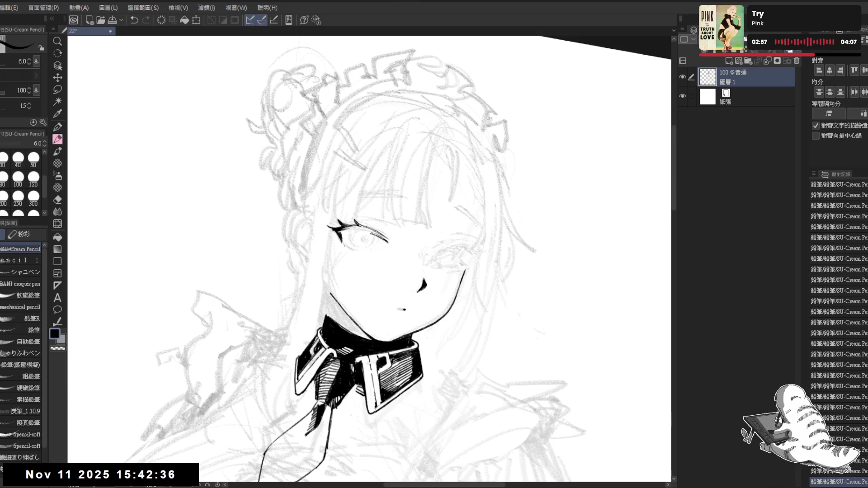
key("r")
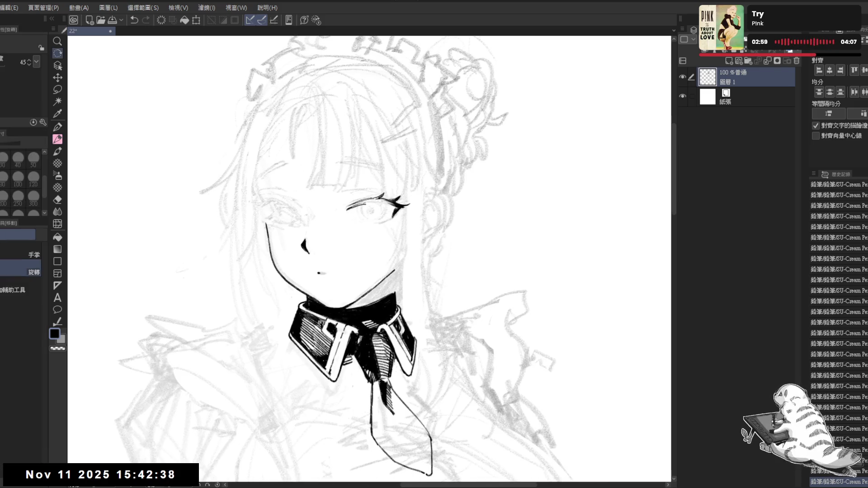
key("e")
left_click_drag(345, 209, 317, 245)
Step: Switch to the VANT pencil eraser, tilt the view slightly, and test then undo a stroke
key("r")
key("e")
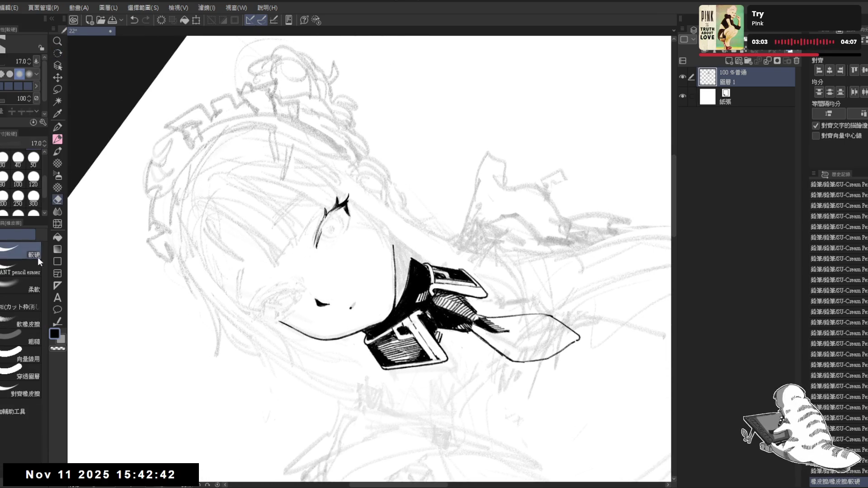
left_click(27, 272)
key("r")
mouse_move(344, 213)
left_mouse_down()
mouse_move(321, 238)
mouse_move(325, 229)
left_mouse_up()
key("p")
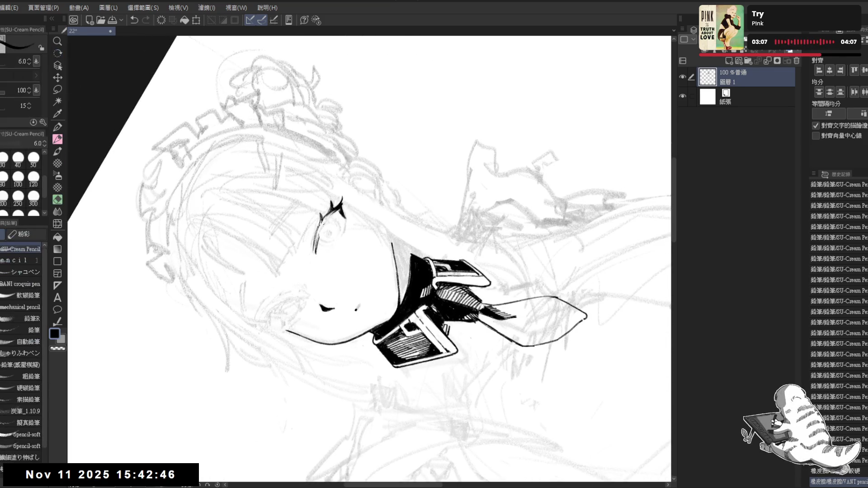
left_click_drag(333, 221, 328, 229)
key("ctrl+z")
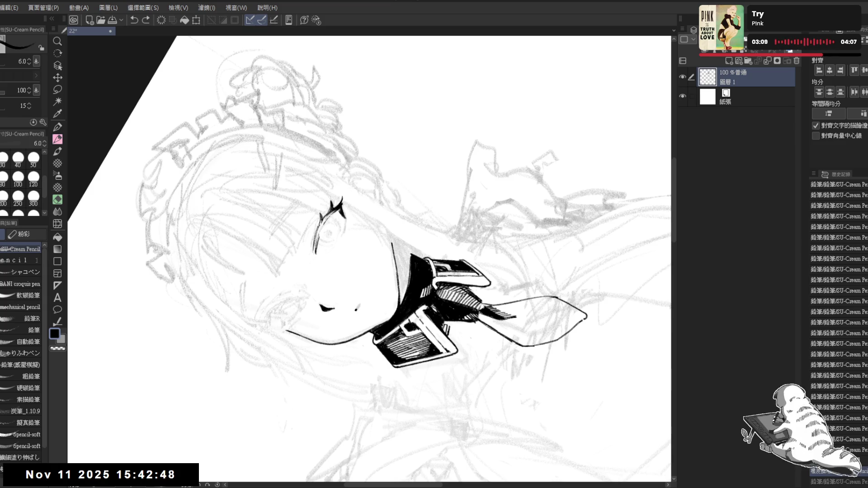
Step: Zoom onto the eye and test a short stroke at its corner, undoing it and recentring
key("ctrl+0")
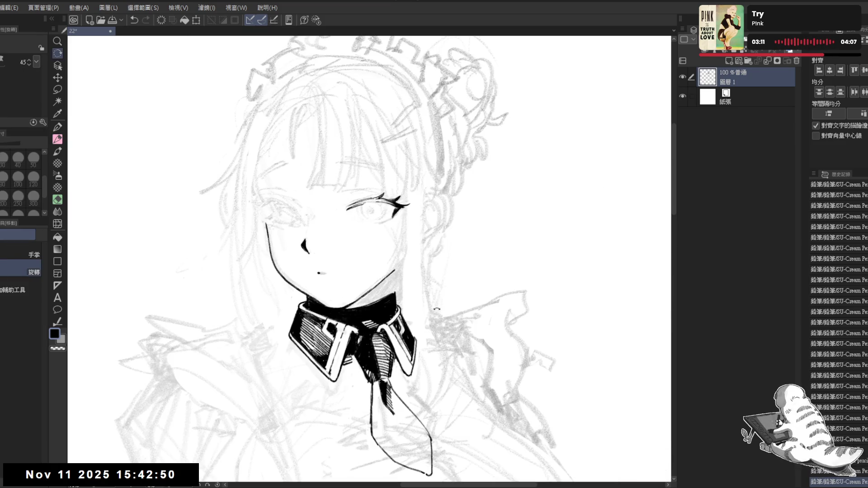
key("^")
key("^")
left_click_drag(405, 215, 415, 225)
key("ctrl+z")
key("ctrl+z")
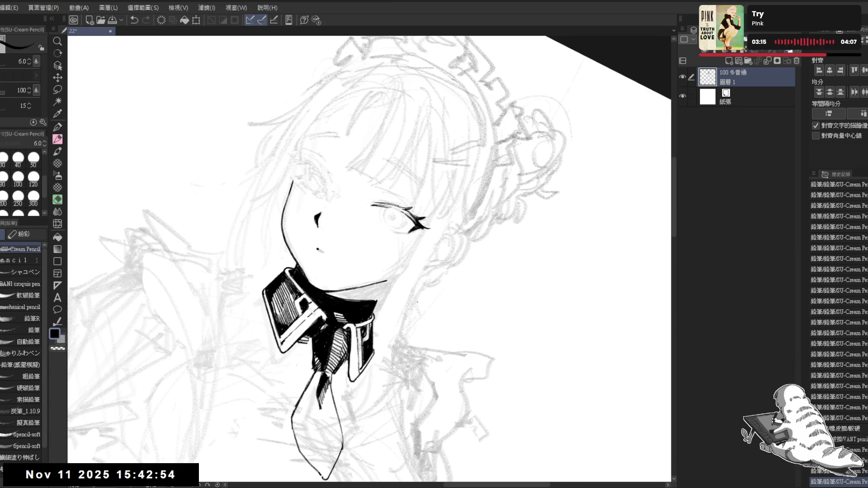
key("-")
key("-")
key("^")
left_click_drag(370, 255, 362, 236)
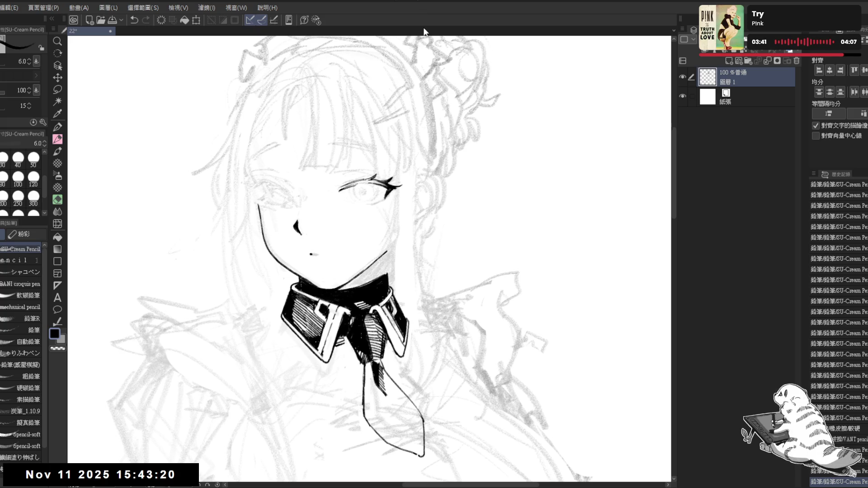
Step: Undo the small lash strokes and erase a stray mark near the eye
left_click_drag(378, 188, 316, 272)
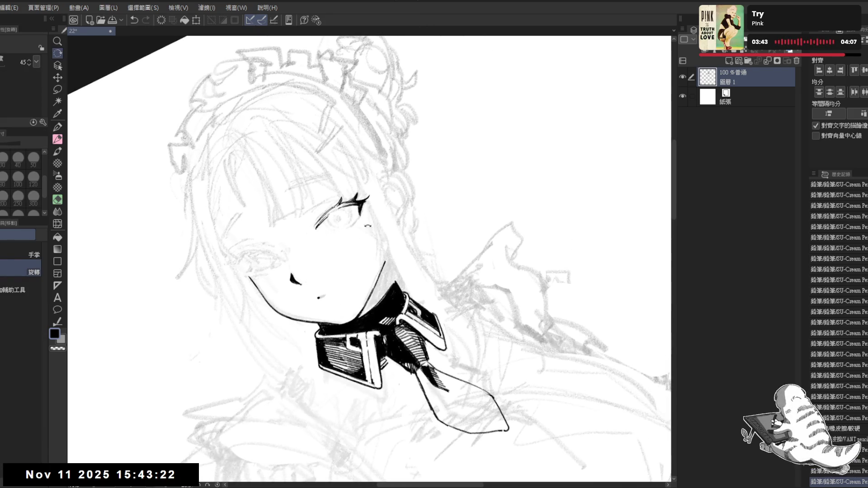
key("p")
key("ctrl+z")
left_click_drag(359, 221, 358, 206)
key("ctrl+z")
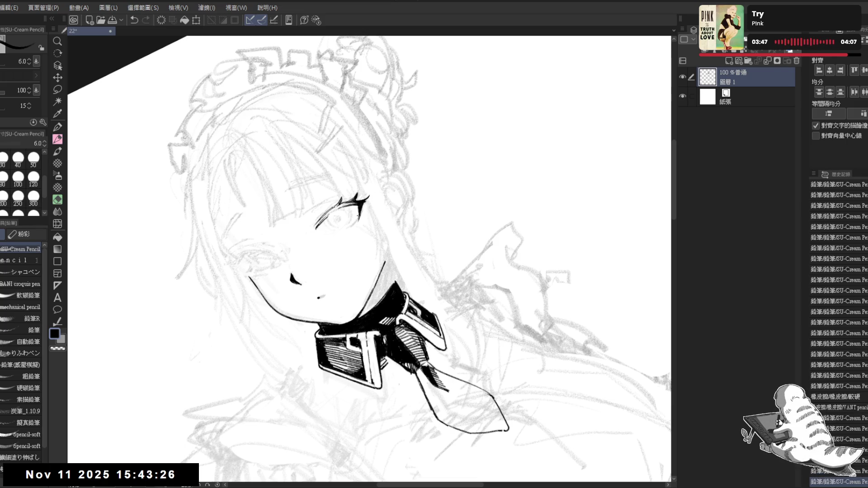
key("e")
mouse_move(362, 226)
left_mouse_down()
mouse_move(359, 212)
mouse_move(360, 230)
left_mouse_up()
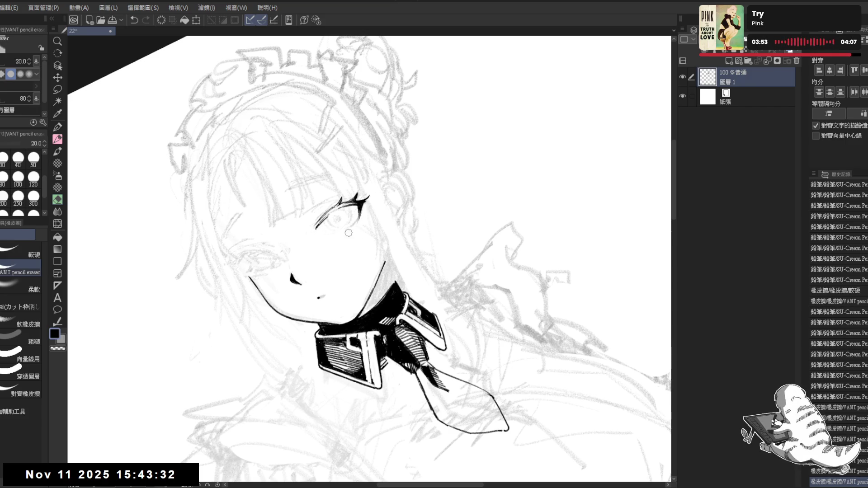
Step: Add small ink marks near the eye and a tiny dot near the chin
key("p")
key("asciicircum")
key("asciicircum")
key("asciicircum")
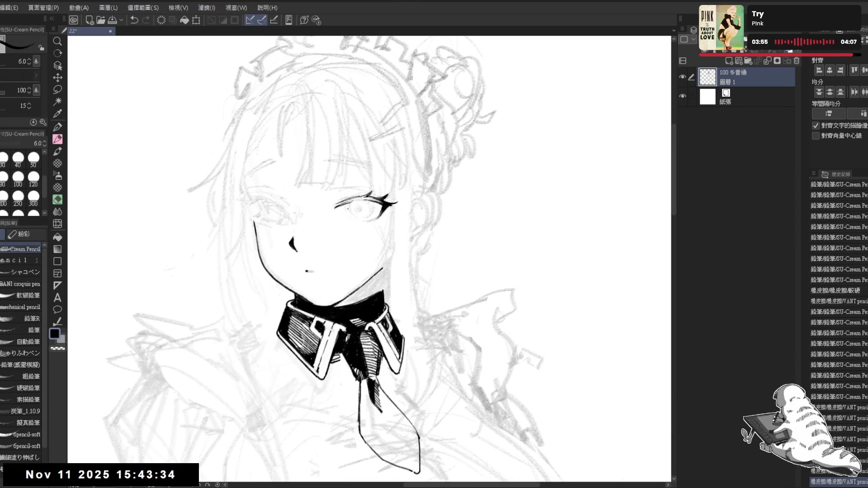
key("ctrl+z")
left_click_drag(348, 204, 349, 206)
key("ctrl+z")
left_click(354, 277)
Step: Flip the canvas with H to check, erase a spot near the eye and re-ink small marks
key("h")
key("h")
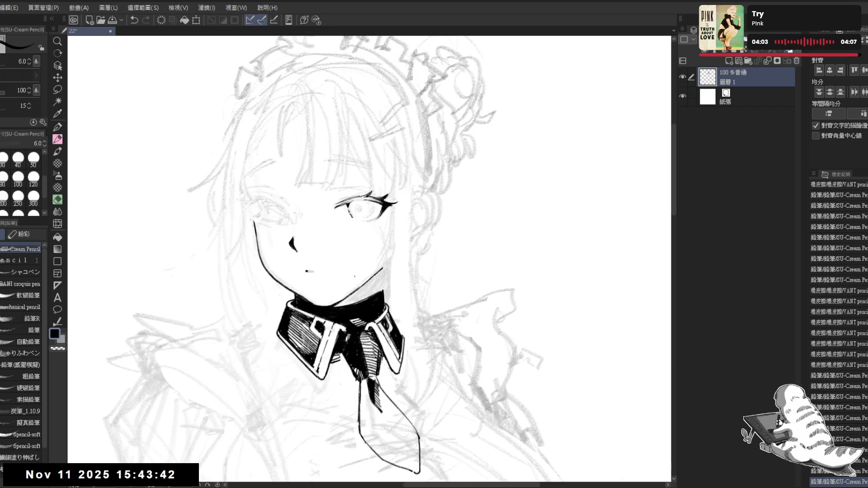
key("e")
key("^")
left_click(359, 213)
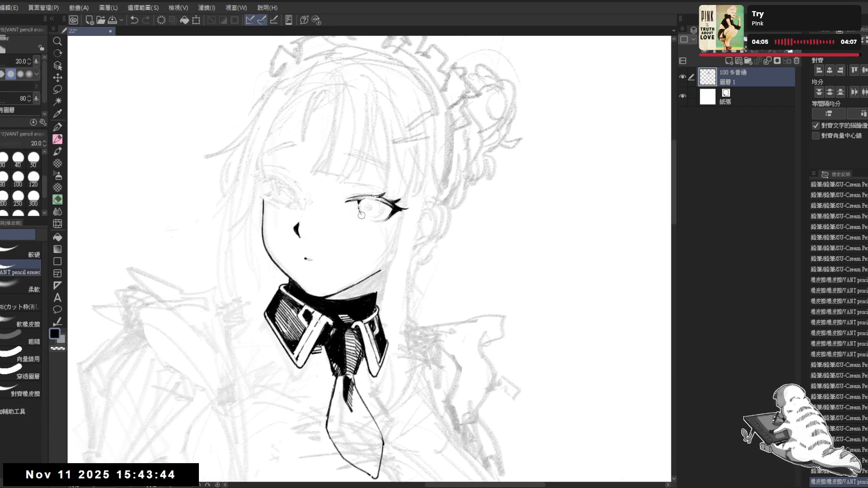
key("p")
left_click_drag(359, 209, 360, 209)
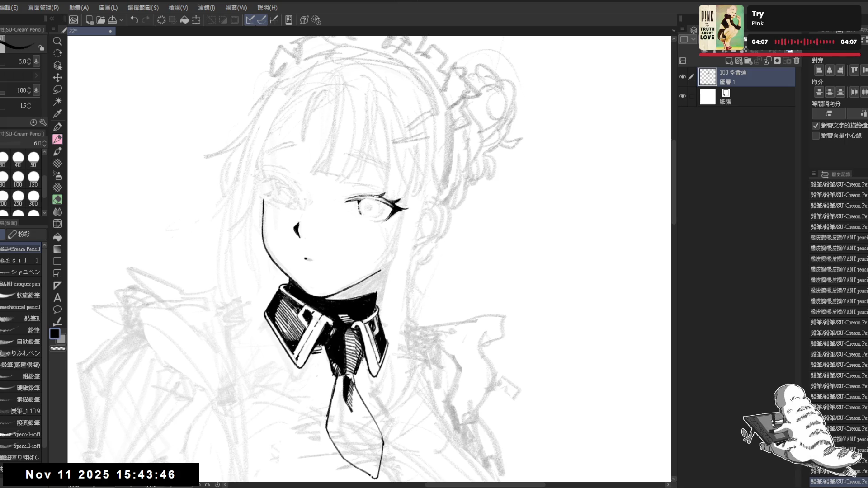
Step: Undo the stray pencil marks near the eye and try, then undo, new strokes around it
key("-")
key("-")
key("ctrl+z")
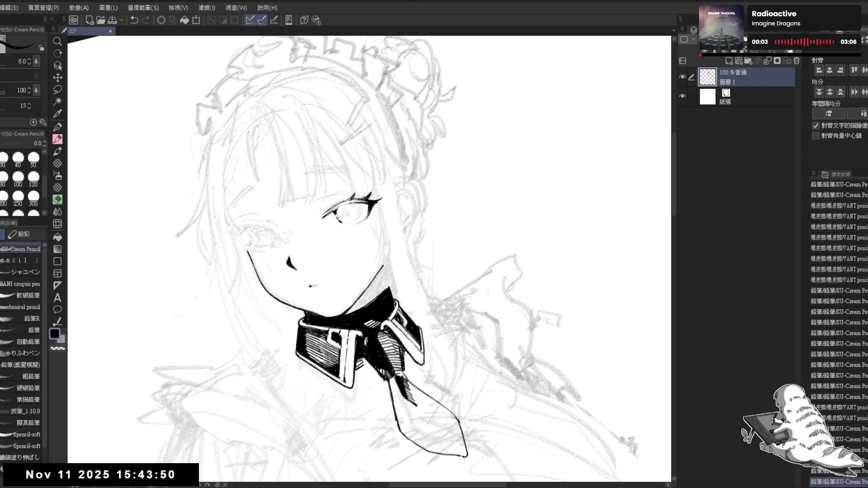
key("minus")
key("ctrl+z")
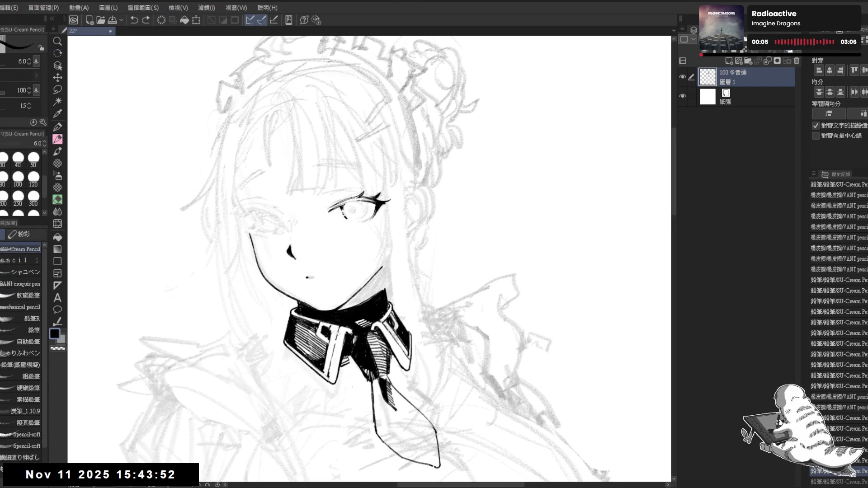
key("e")
key("p")
left_click_drag(349, 212, 358, 214)
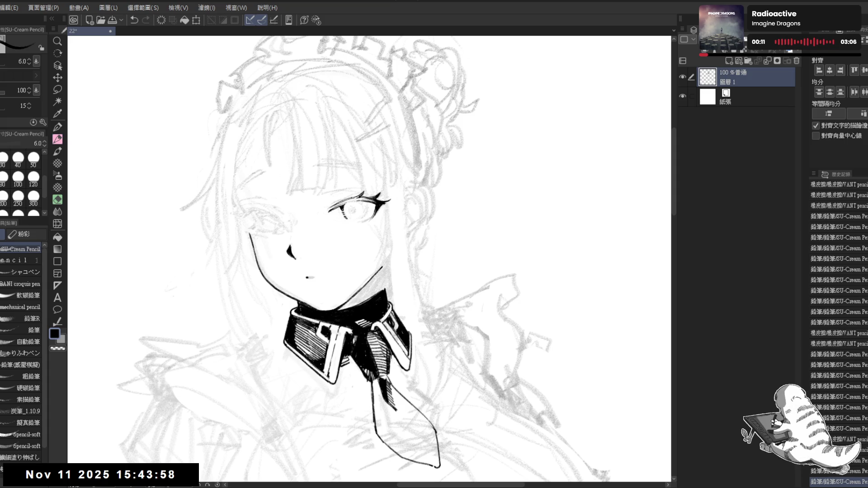
key("asciicircum")
key("asciicircum")
key("asciicircum")
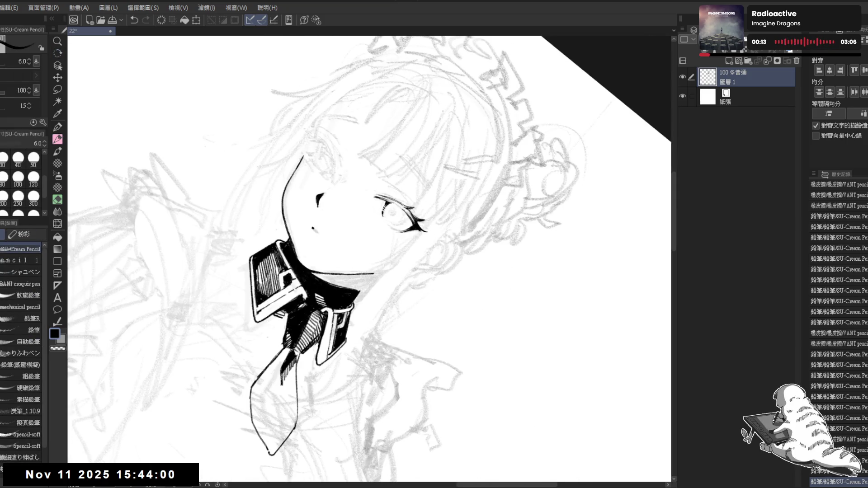
key("ctrl+z")
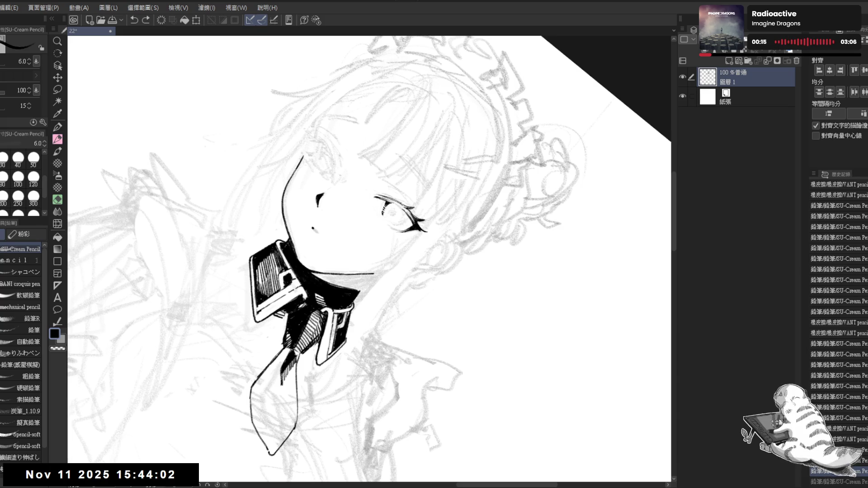
Step: Rotate the canvas so the face tilts the other way and start inking the iris outline
key("ctrl+y")
key("minus")
key("minus")
key("minus")
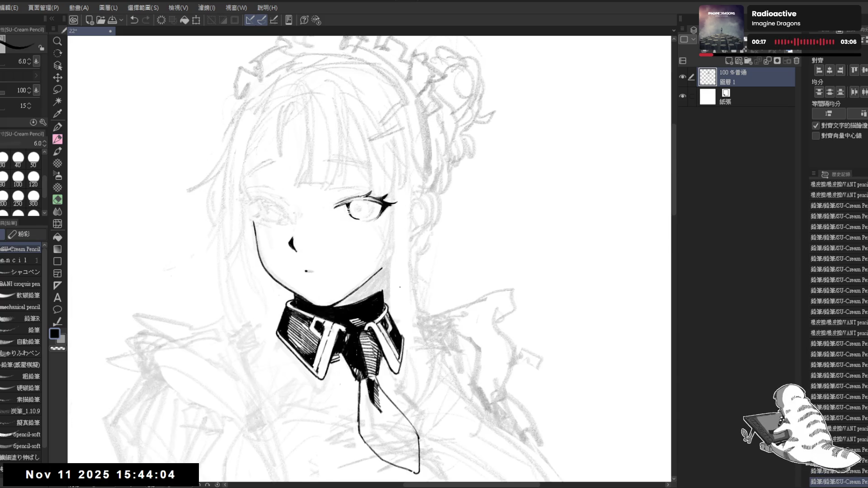
mouse_move(356, 232)
left_mouse_down()
mouse_move(394, 233)
mouse_move(386, 234)
mouse_move(384, 260)
left_mouse_up()
left_click_drag(336, 206, 357, 222)
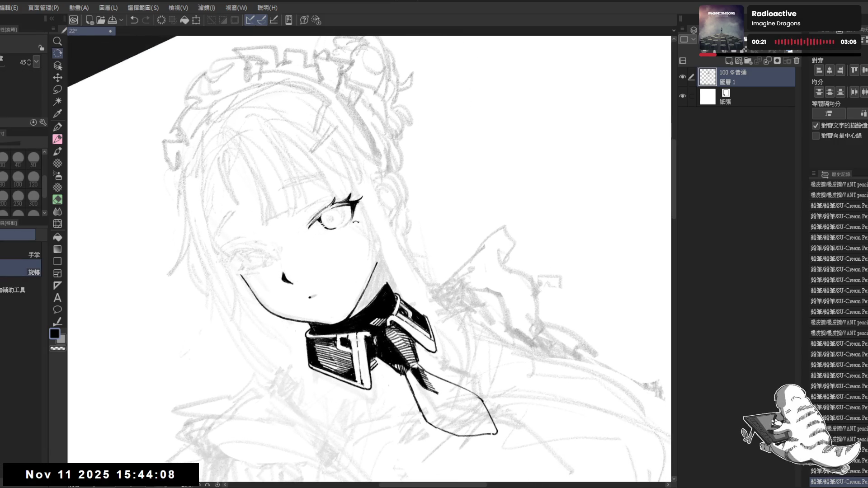
left_click(338, 215)
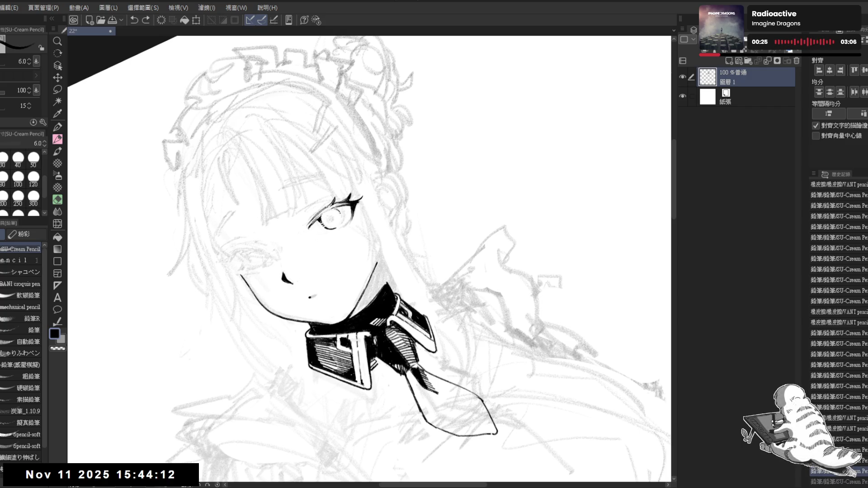
left_click(337, 209)
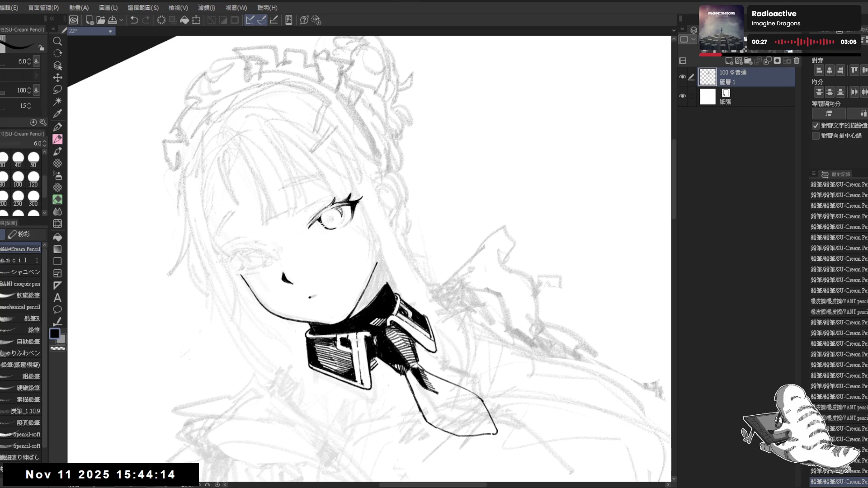
Step: Build up a crisp round iris outline with repeated small SU-Cream Pencil touches
left_click(338, 212)
left_click(338, 211)
left_click(338, 212)
left_click(339, 212)
left_click(340, 214)
left_click(339, 215)
left_click(339, 215)
left_click(339, 214)
left_click(339, 215)
left_click(339, 214)
left_click(338, 214)
left_click(338, 213)
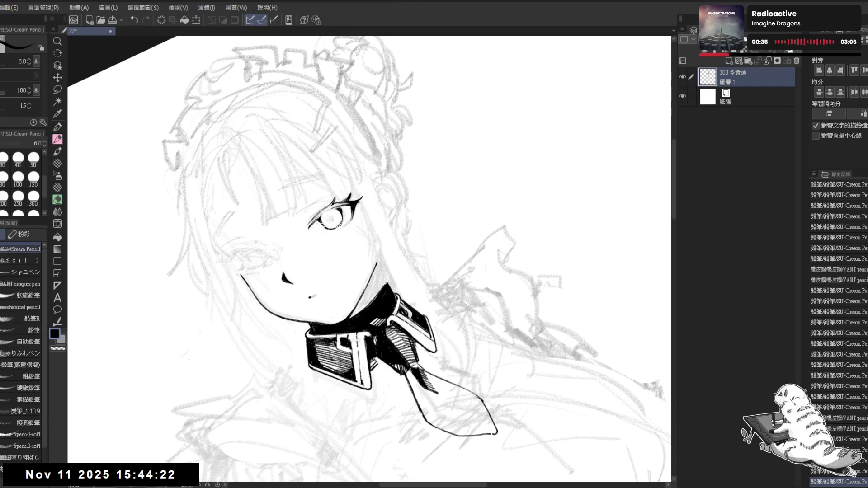
left_click(339, 214)
Step: Reset the view upright and zoom out, then back in on the face to check the eye
key("ctrl+@")
key("ctrl+minus")
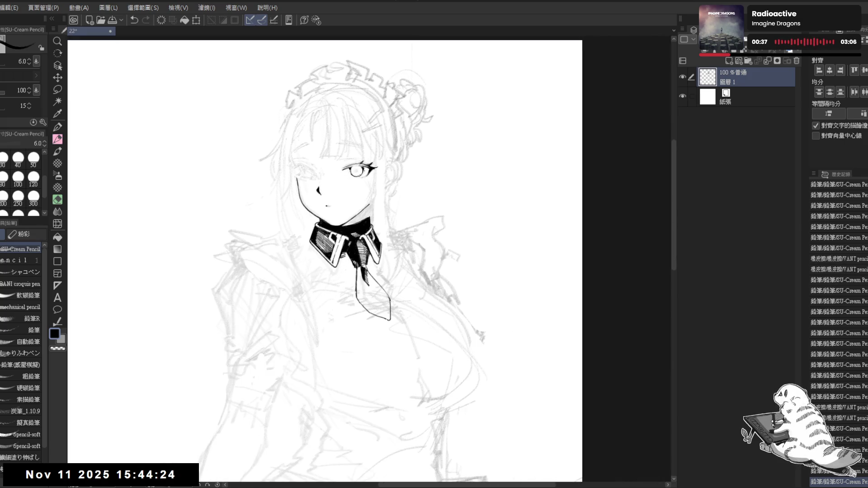
key("ctrl+plus")
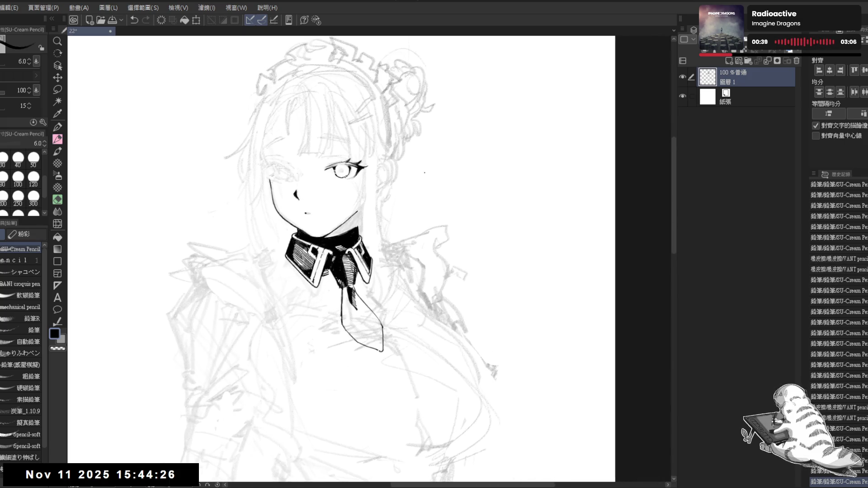
key("ctrl+plus")
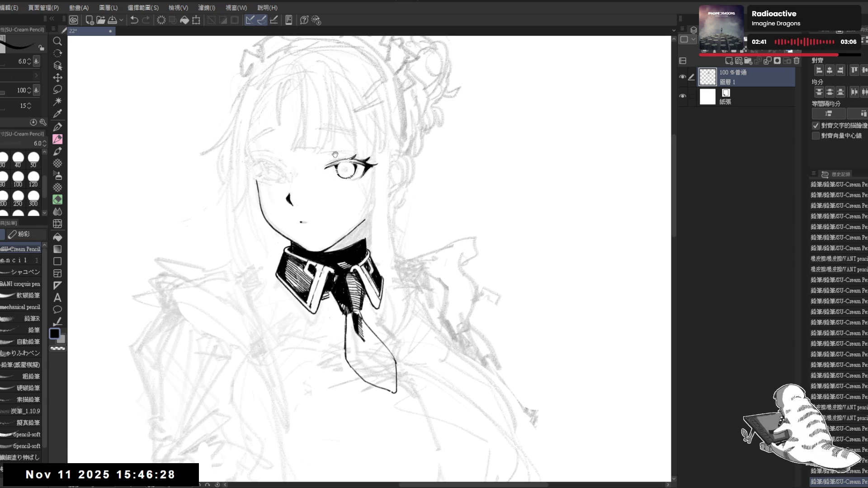
Step: Rotate the view around the face and test a straight line down from the eye, cancelling it
scroll(335, 154, "up", 3)
left_click_drag(335, 154, 299, 217)
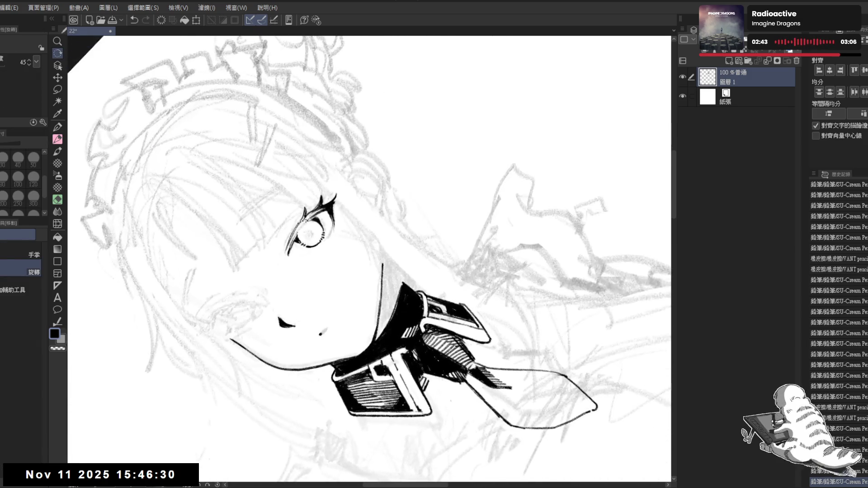
key("p")
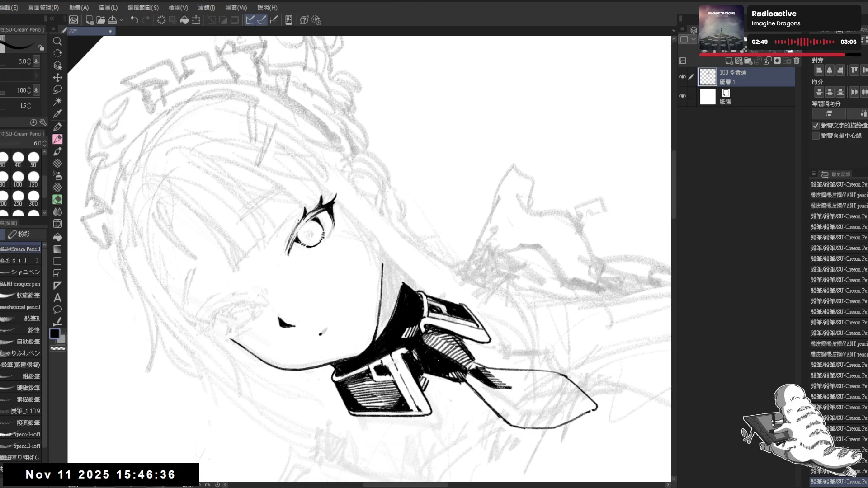
left_click_drag(295, 231, 333, 332)
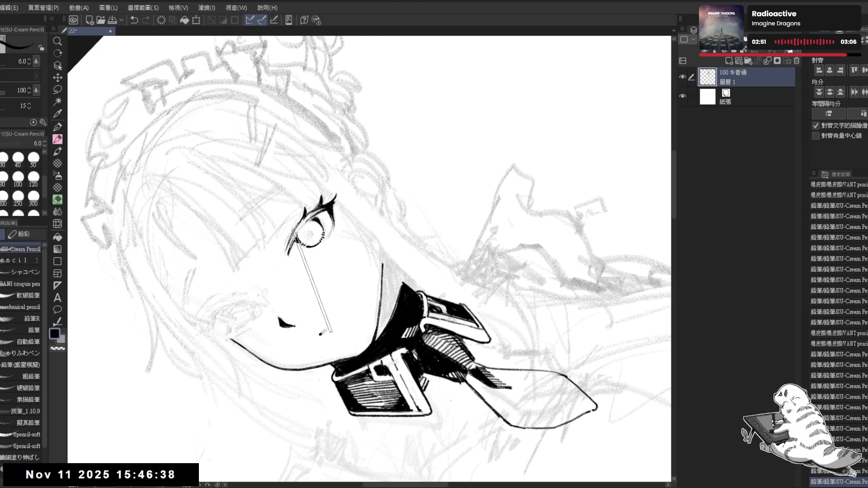
key("r")
left_click_drag(370, 244, 362, 229)
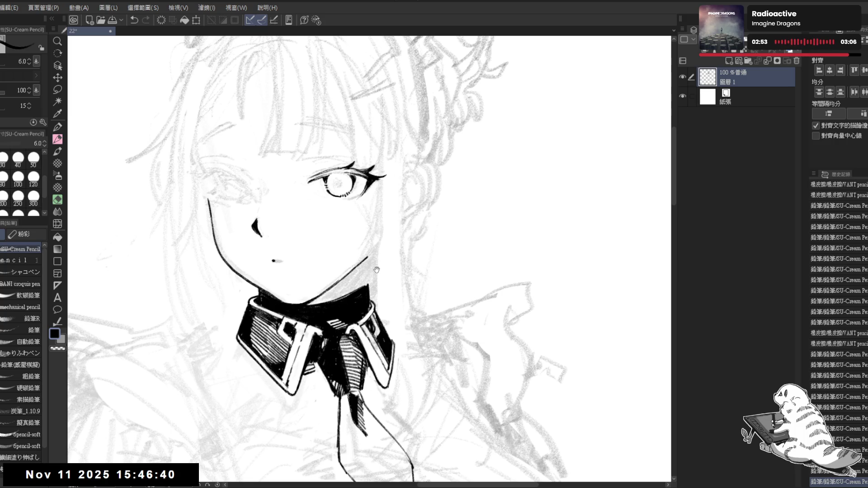
mouse_move(355, 162)
left_mouse_down()
mouse_move(335, 197)
mouse_move(383, 269)
left_mouse_up()
key("r")
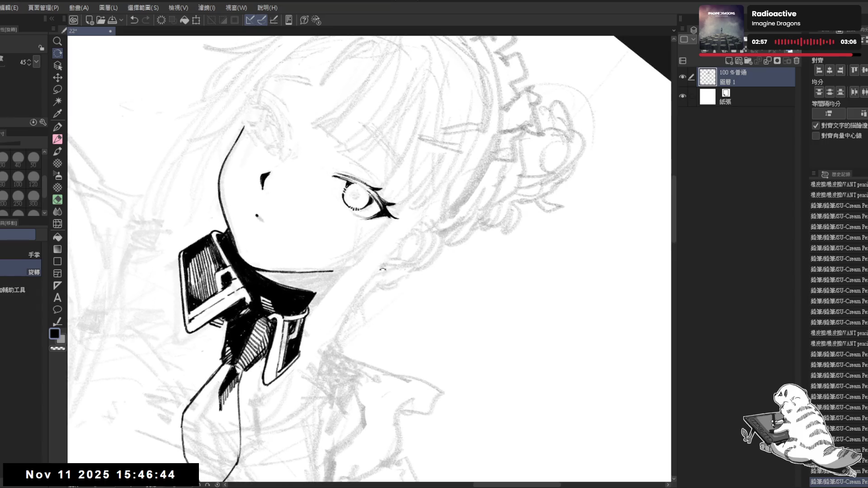
Step: Reduce the SU-Cream Pencil brush size from 6.0 to 5.0 and reset the view rotation
key("p")
key("bracketleft")
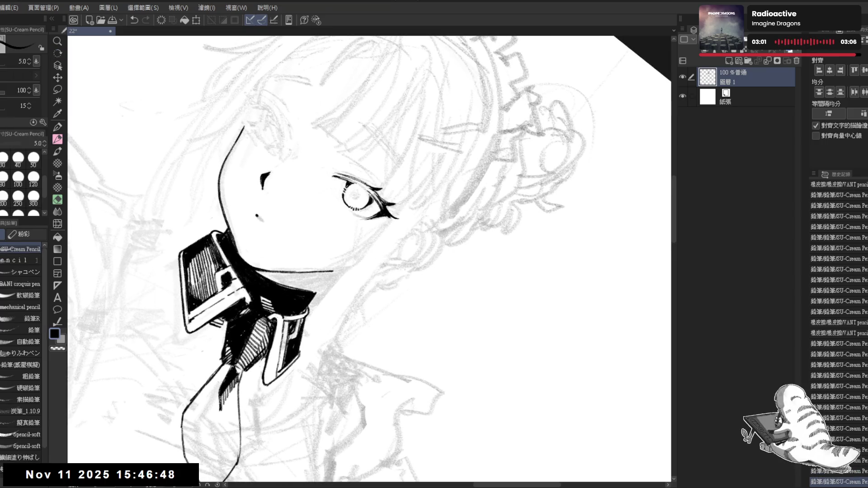
key("ctrl+at")
key("r")
mouse_move(403, 264)
left_mouse_down()
mouse_move(278, 292)
mouse_move(290, 317)
left_mouse_up()
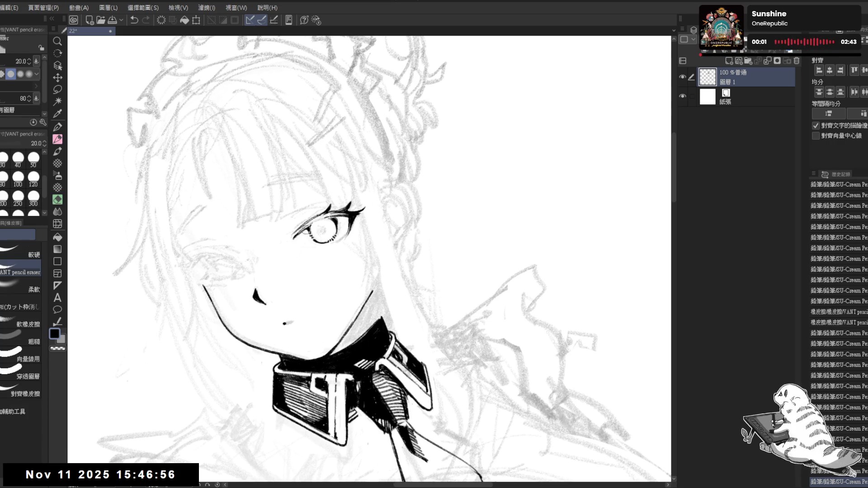
Step: Undo the stray eye stroke and reframe the whole figure at a slight tilt
key("p")
key("ctrl+z")
key("asciicircum")
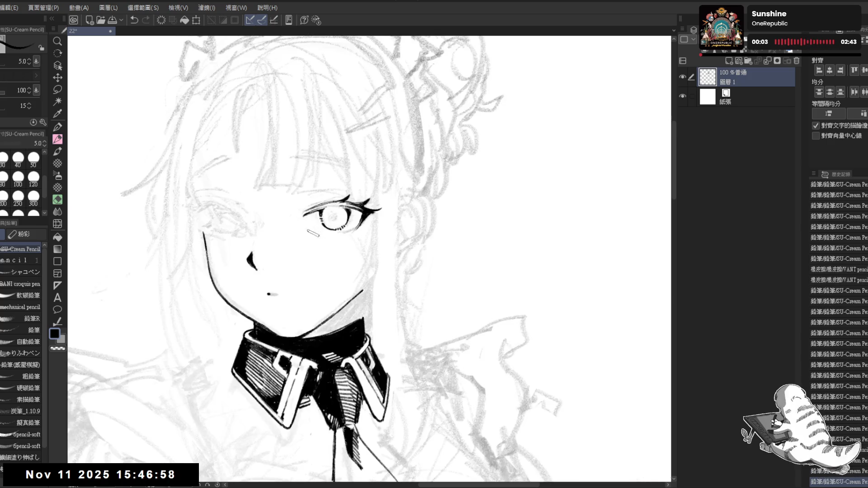
key("ctrl+0")
mouse_move(310, 158)
left_mouse_down()
mouse_move(451, 168)
mouse_move(326, 167)
left_mouse_up()
scroll(326, 167, "up", 5)
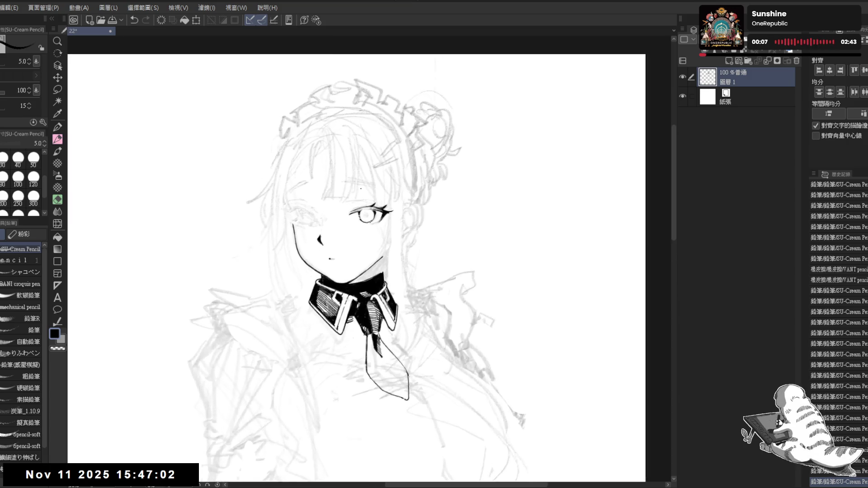
key("minus")
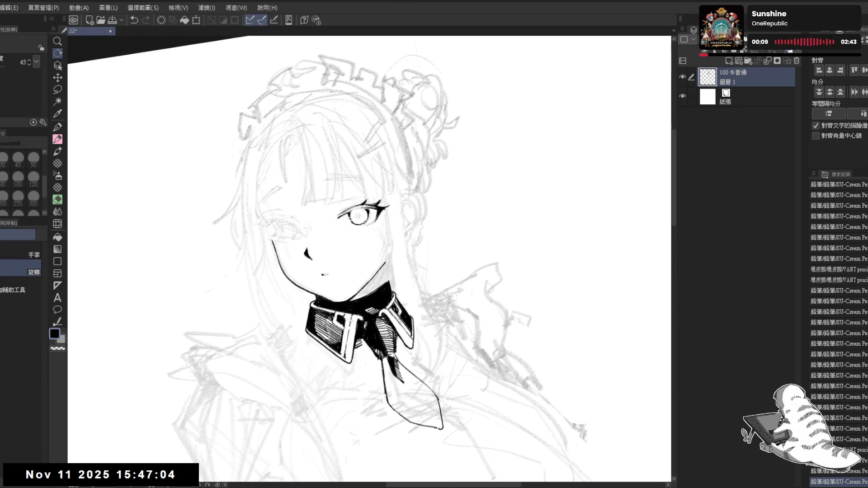
Step: Add small strokes at the eye's inner corner, undoing and redrawing them
left_click(345, 219)
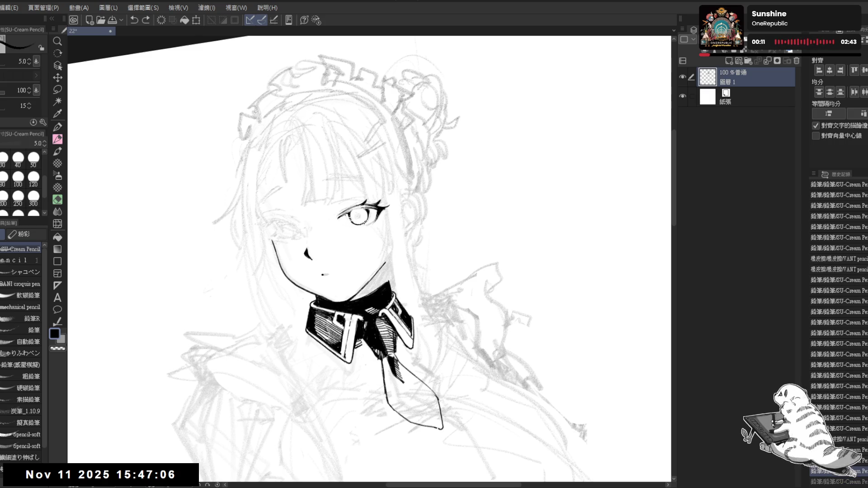
left_click(345, 219)
mouse_move(345, 219)
left_mouse_down()
mouse_move(389, 290)
mouse_move(343, 252)
left_mouse_up()
key("p")
key("ctrl+z")
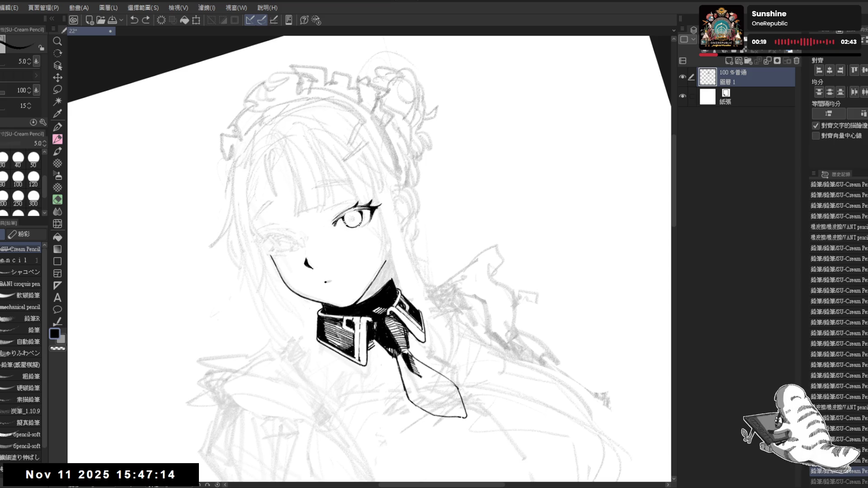
key("ctrl+y")
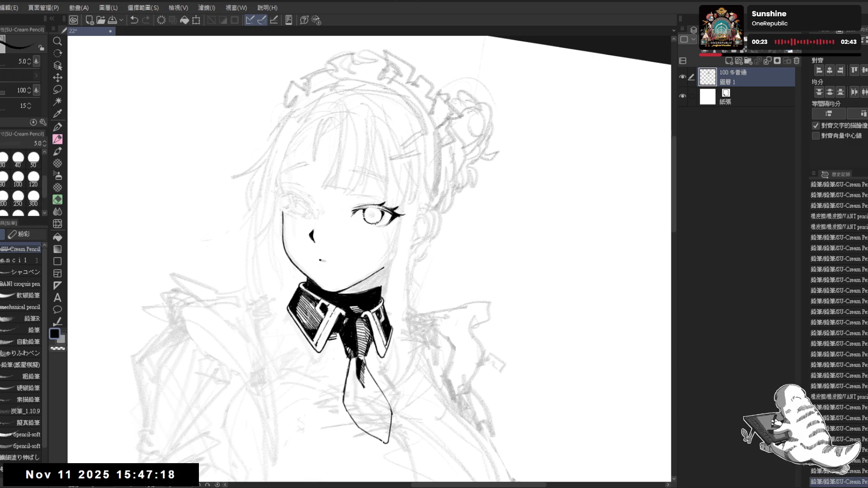
key("ctrl+z")
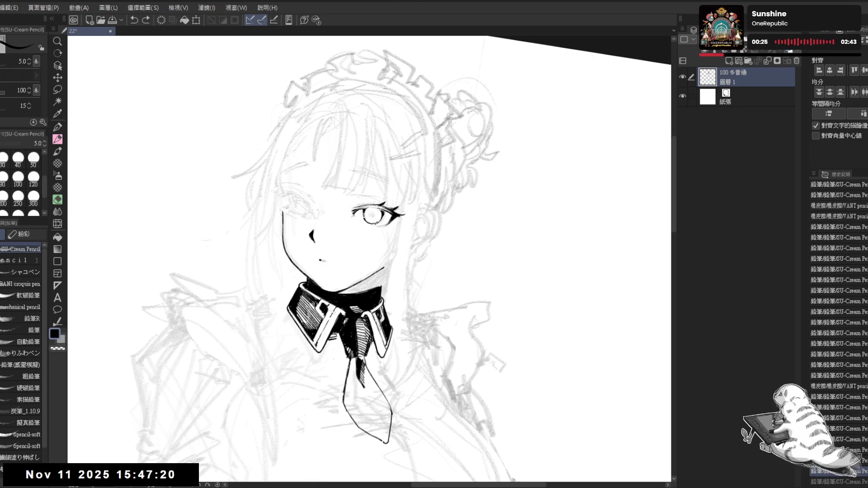
key("ctrl+z")
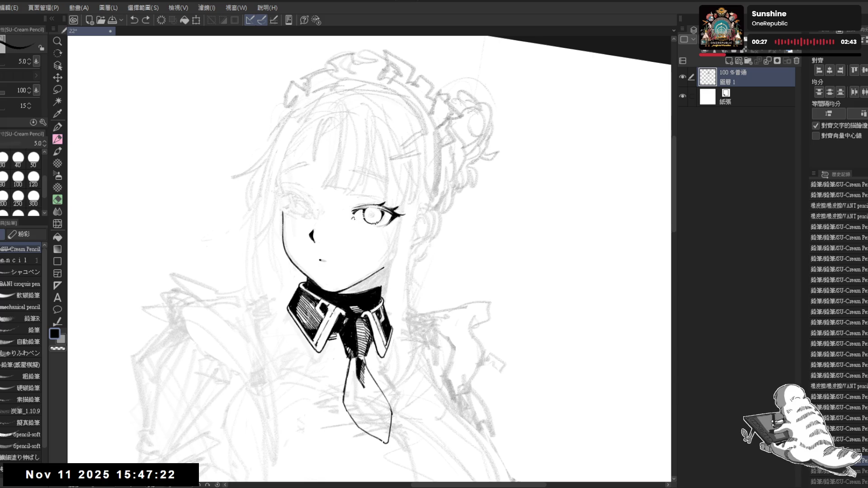
left_click_drag(354, 216, 357, 218)
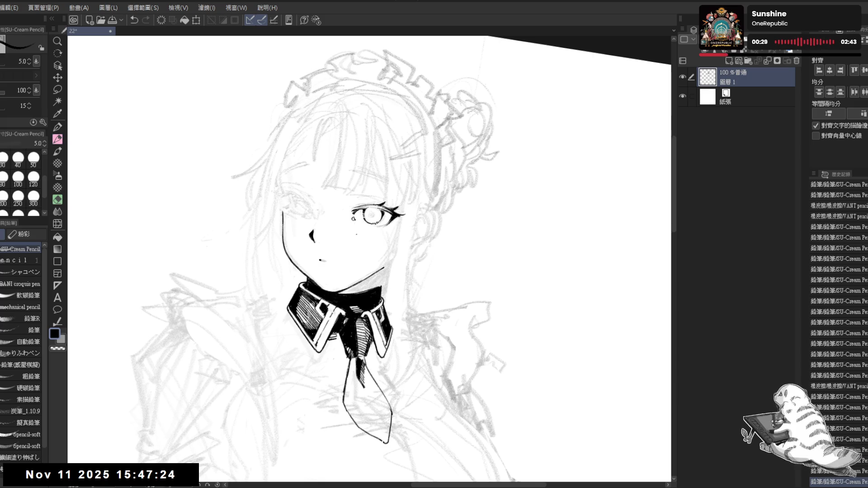
Step: Mirror the canvas with H to check the eye and undo the last inner-corner stroke
key("r")
key("h")
key("ctrl+z")
key("ctrl+y")
key("ctrl+z")
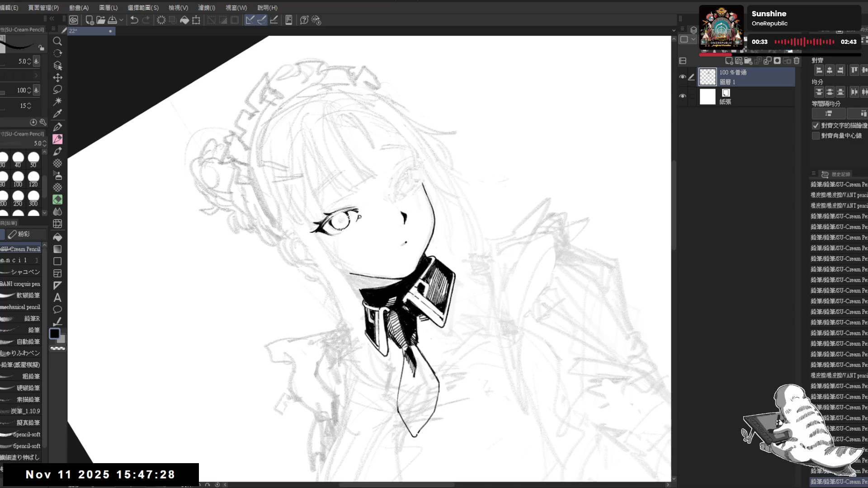
key("r")
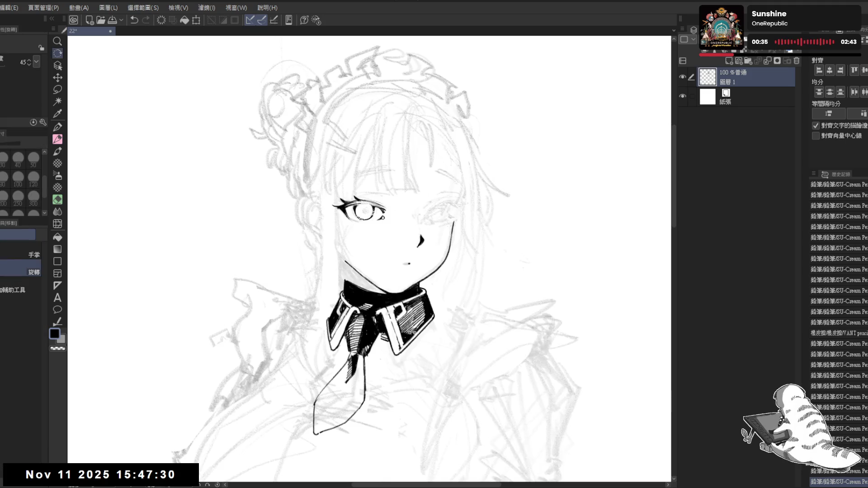
Step: Erase a small mark near the inner corner with the VANT eraser and redraw it cleanly
key("e")
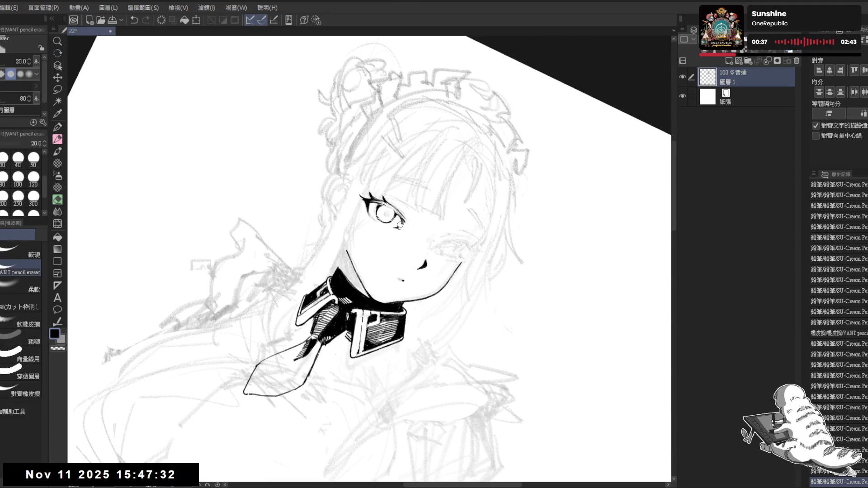
left_click(400, 224)
key("p")
left_click(400, 230)
key("ctrl+z")
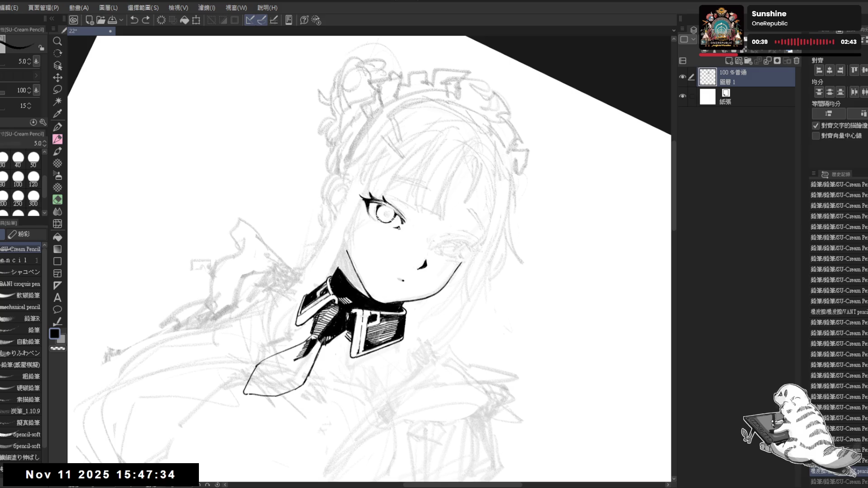
left_click(398, 227)
mouse_move(365, 236)
left_mouse_down()
mouse_move(353, 232)
mouse_move(383, 265)
mouse_move(344, 240)
mouse_move(358, 215)
mouse_move(375, 211)
mouse_move(364, 224)
left_mouse_up()
Step: Undo the failed inner-corner strokes by the right eye and shrink the pen to 4.0
key("ctrl+@")
key("ctrl+z")
key("bracketleft")
key("ctrl+z")
key("ctrl+z")
key("ctrl+z")
key("ctrl+@")
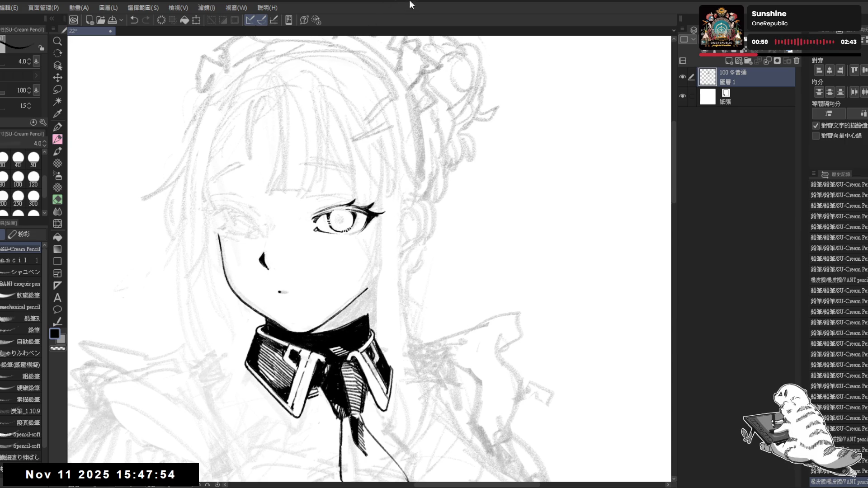
Step: Tilt the canvas and erase the stray mark on the cheek
key("r")
mouse_move(289, 251)
left_mouse_down()
mouse_move(240, 279)
mouse_move(253, 371)
left_mouse_up()
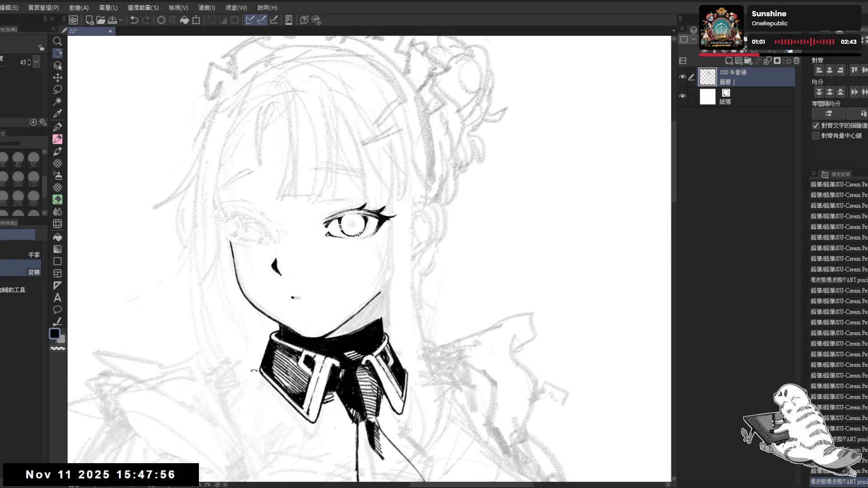
key("e")
left_click(253, 273)
Step: Redo the small pencil strokes beside the right eye until they sit correctly
key("p")
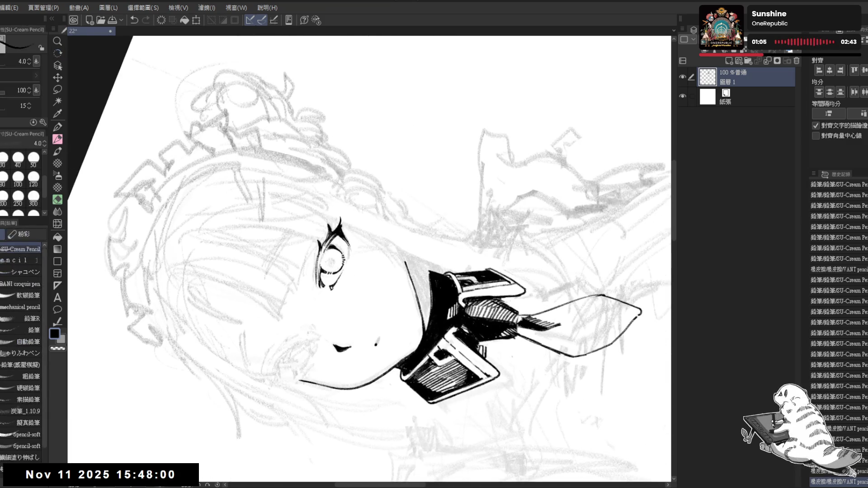
left_click(347, 253)
left_click(351, 255)
key("ctrl+z")
left_click(349, 257)
key("ctrl+z")
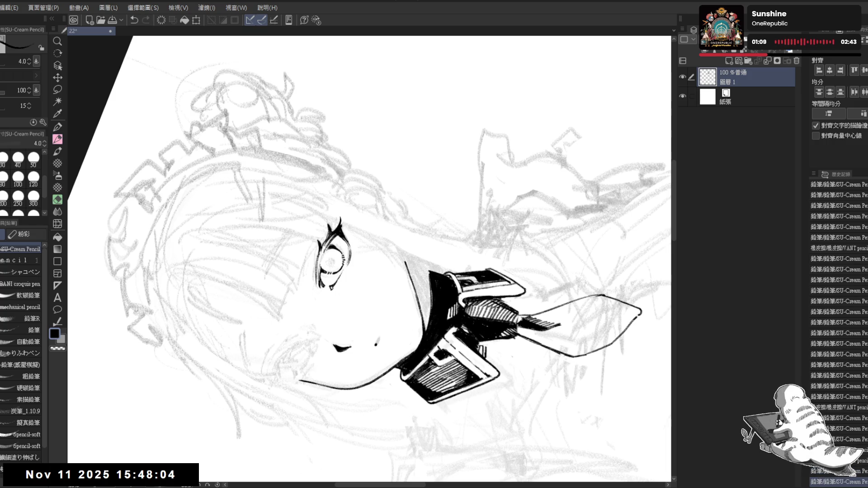
left_click(352, 262)
key("ctrl+z")
left_click(349, 281)
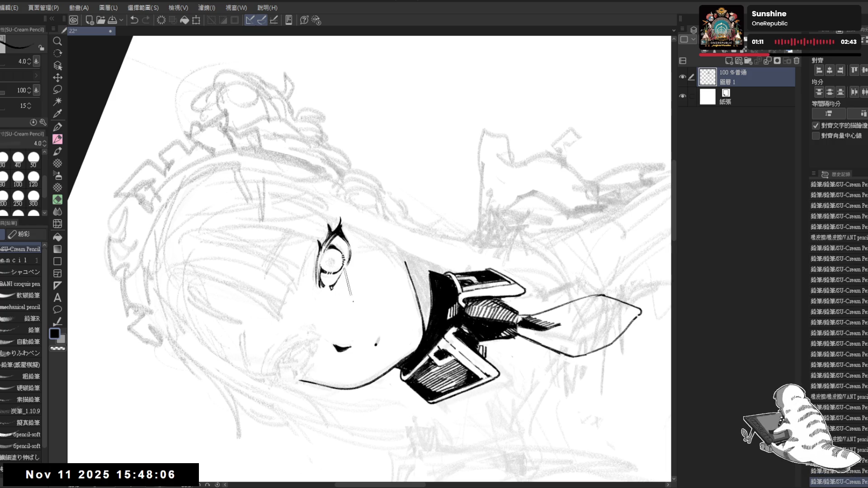
key("ctrl+0")
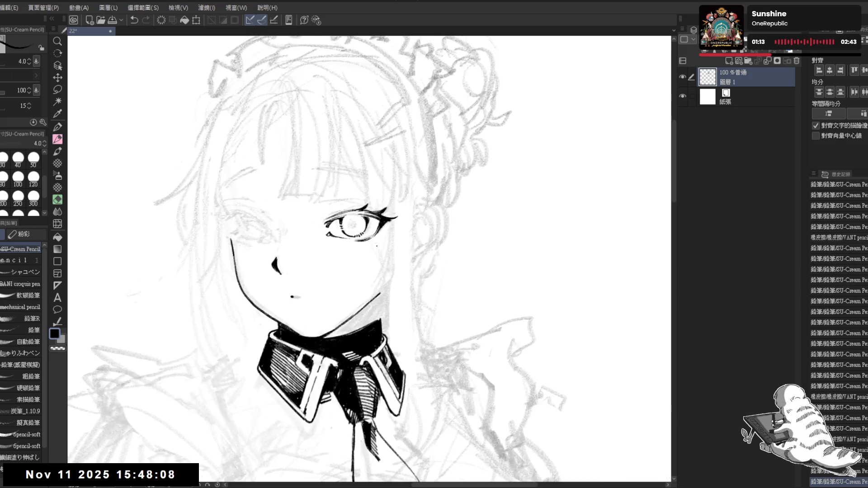
Step: Erase a small bit near the eye and add dark strokes at its outer edge
key("minus")
key("minus")
key("minus")
key("e")
left_click(348, 239)
key("p")
left_click(344, 238)
left_click(343, 238)
Step: Rotate the canvas and erase the excess marks at the eye's right edge
key("r")
mouse_move(344, 239)
left_mouse_down()
mouse_move(398, 325)
mouse_move(387, 339)
left_mouse_up()
key("e")
mouse_move(348, 236)
left_mouse_down()
mouse_move(398, 235)
mouse_move(336, 228)
mouse_move(351, 247)
mouse_move(346, 221)
mouse_move(336, 223)
left_mouse_up()
key("r")
key("e")
key("p")
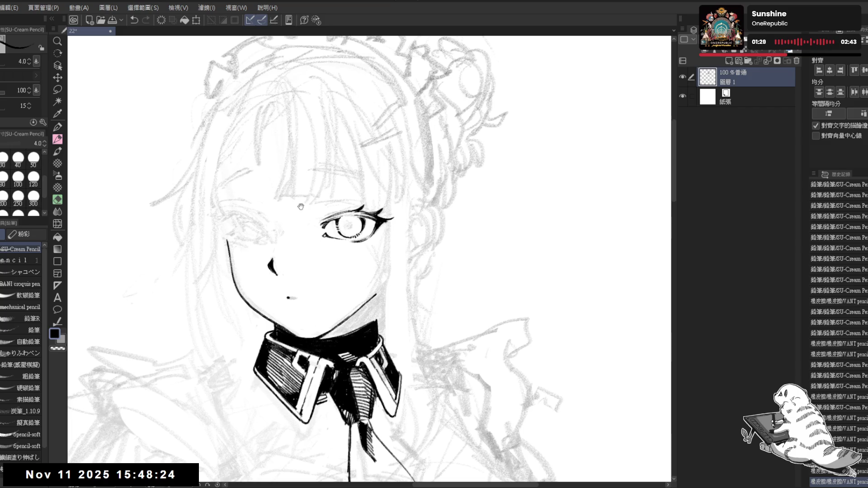
Step: Pan and zoom out to recenter the full figure in view
left_click_drag(334, 273, 296, 247)
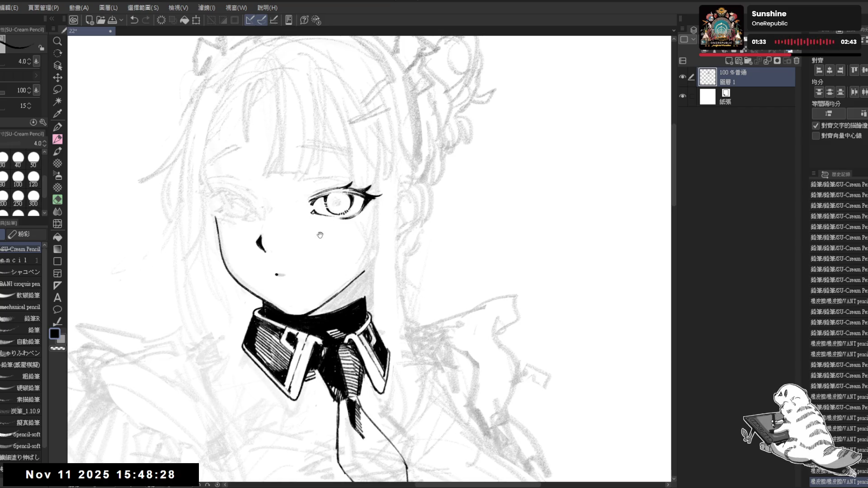
left_click_drag(336, 217, 321, 180)
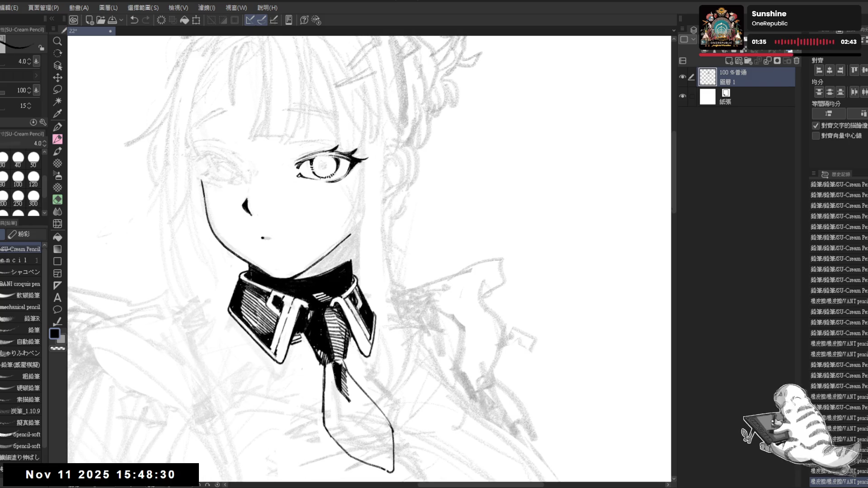
scroll(325, 181, "down", 2)
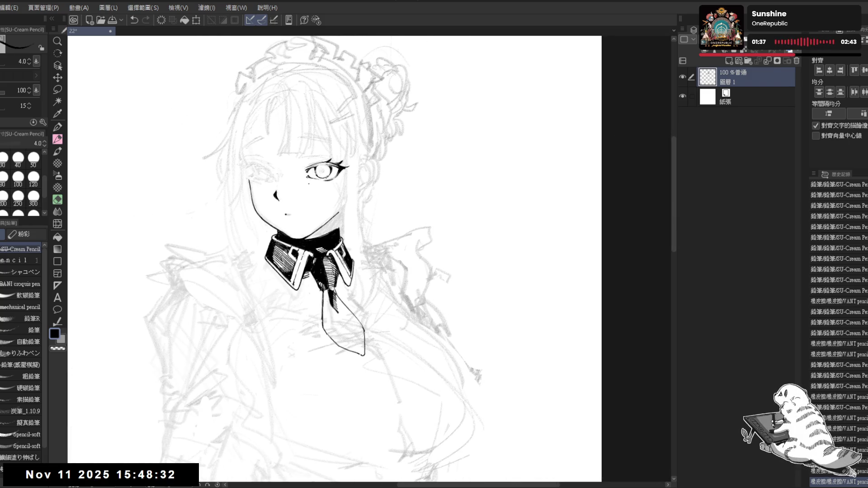
scroll(382, 127, "down", 4)
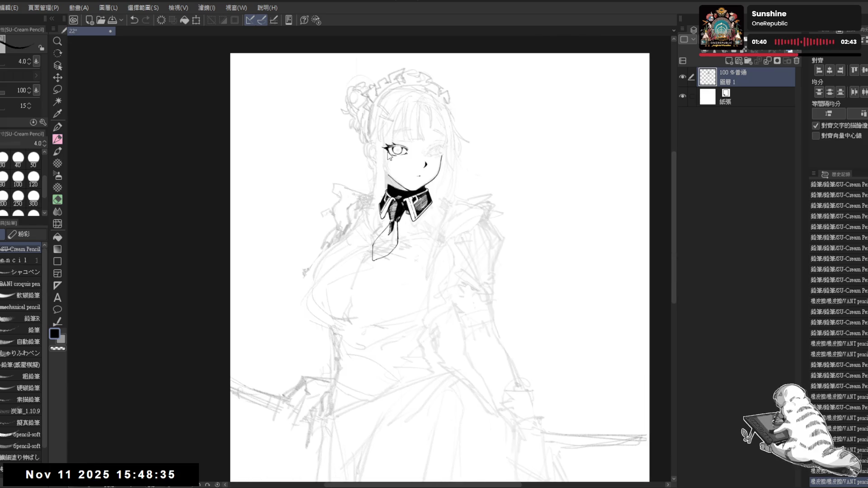
left_click_drag(389, 156, 256, 171)
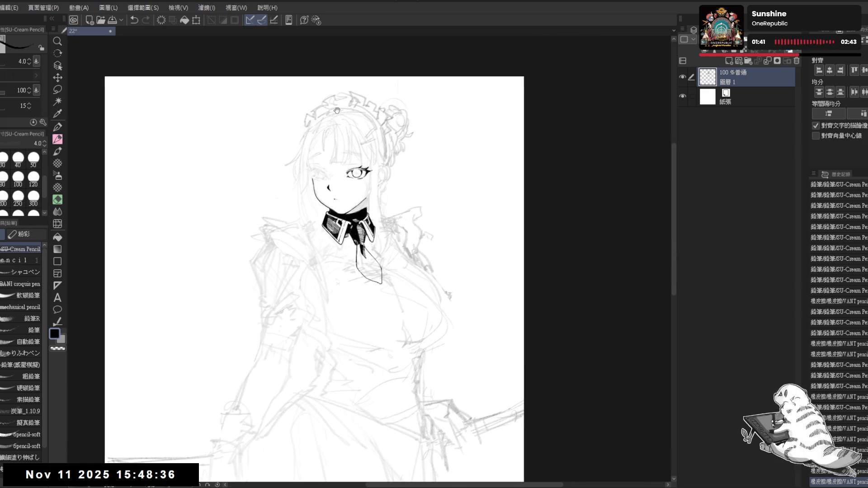
left_click_drag(398, 157, 392, 187)
scroll(362, 190, "up", 3)
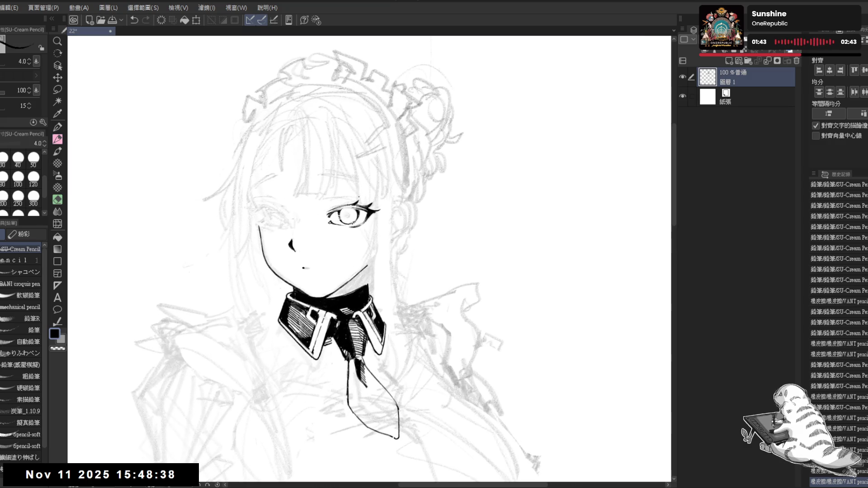
left_click_drag(345, 163, 345, 186)
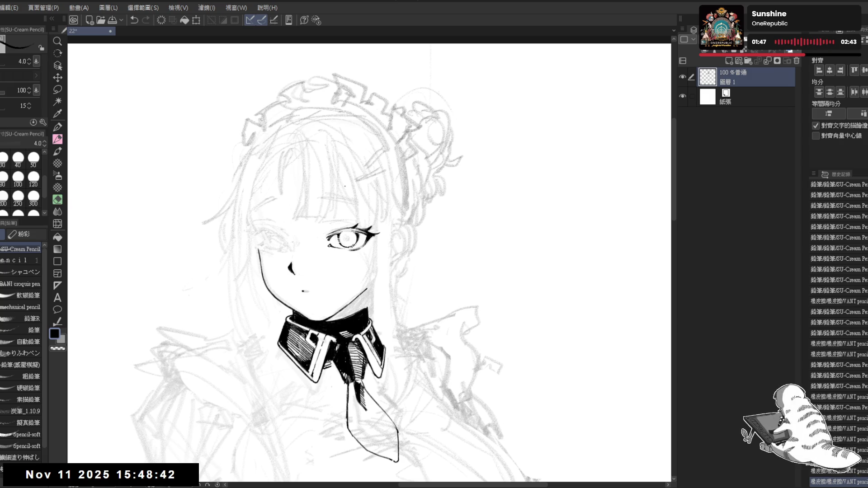
scroll(349, 190, "down", 4)
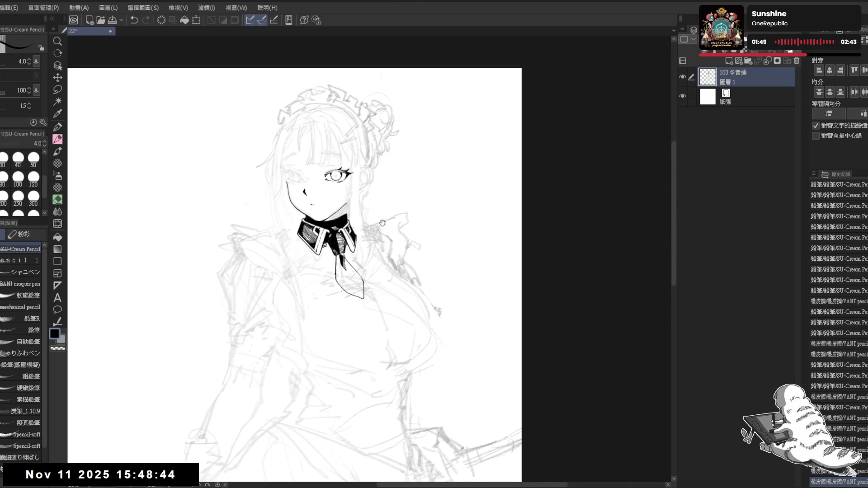
left_click_drag(376, 228, 380, 255)
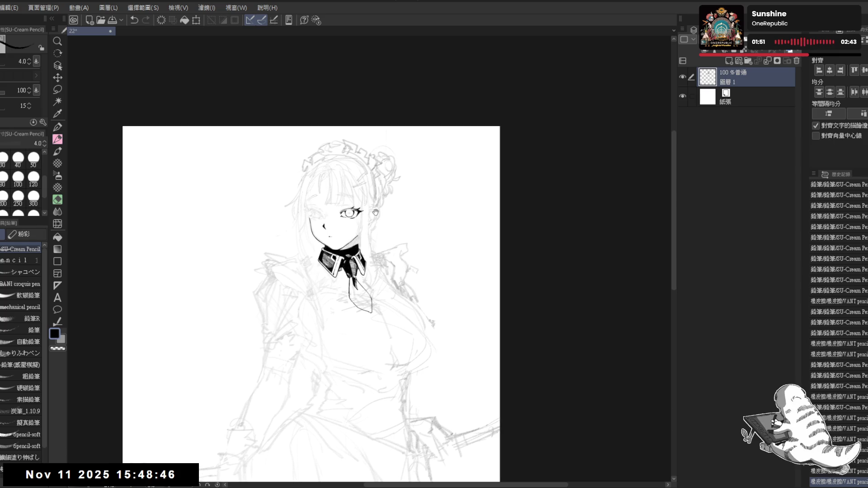
scroll(336, 209, "up", 3)
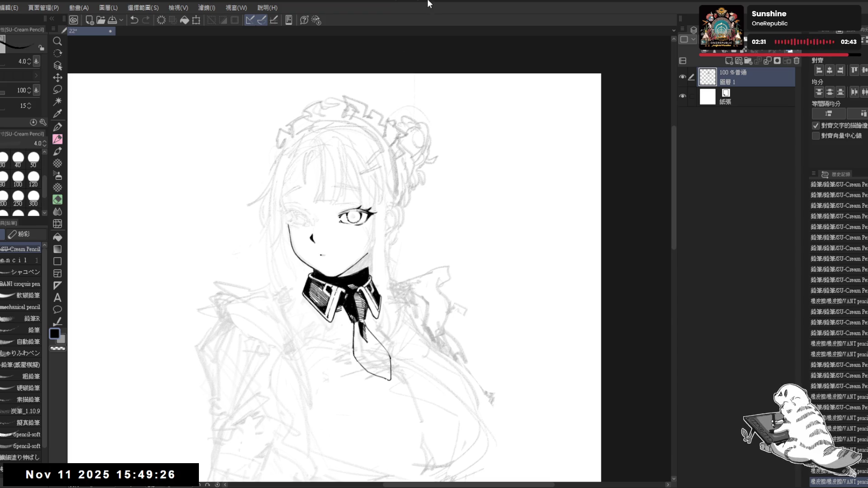
mouse_move(358, 244)
left_mouse_down()
mouse_move(347, 225)
mouse_move(360, 231)
left_mouse_up()
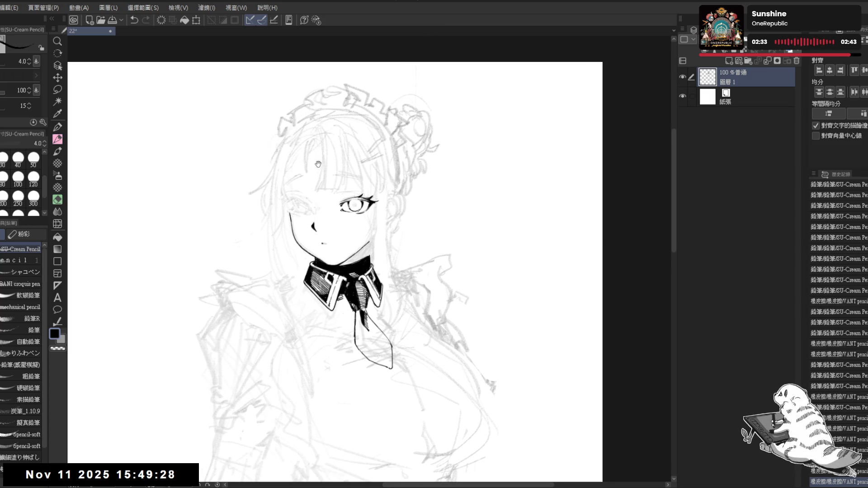
Step: Redraw the fine line near the left eye and check it zoomed and mirrored
scroll(360, 232, "up", 4)
key("minus")
key("minus")
key("minus")
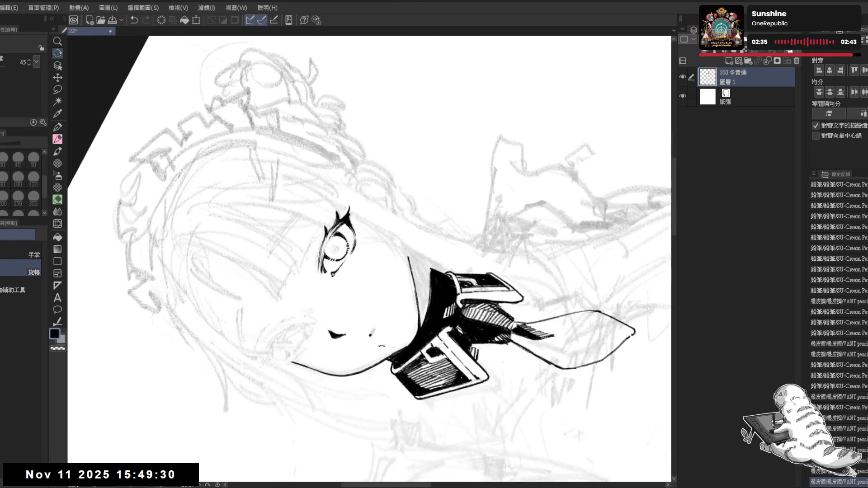
key("ctrl+z")
left_click_drag(326, 256, 332, 266)
key("ctrl+z")
key("ctrl+0")
key("minus")
key("asciicircum")
key("minus")
key("minus")
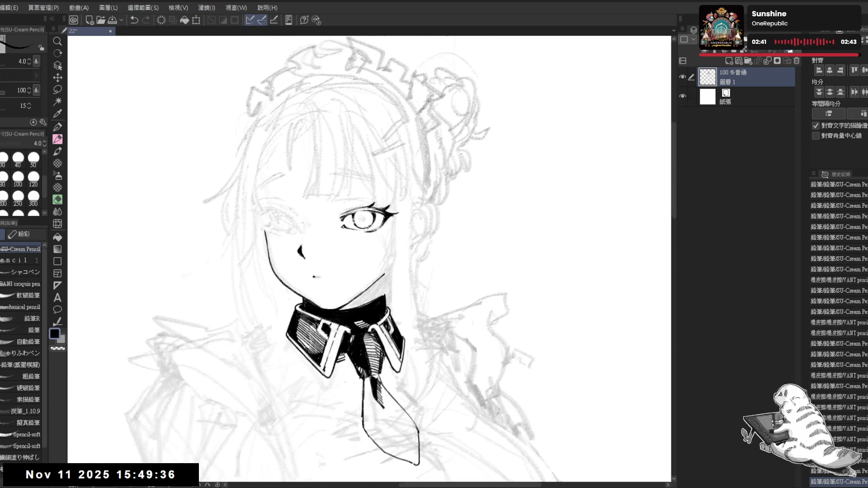
key("plus")
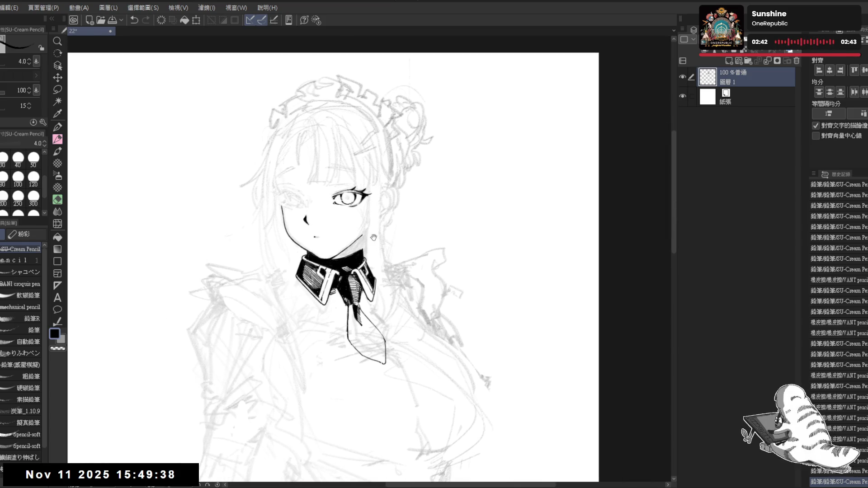
key("h")
key("h")
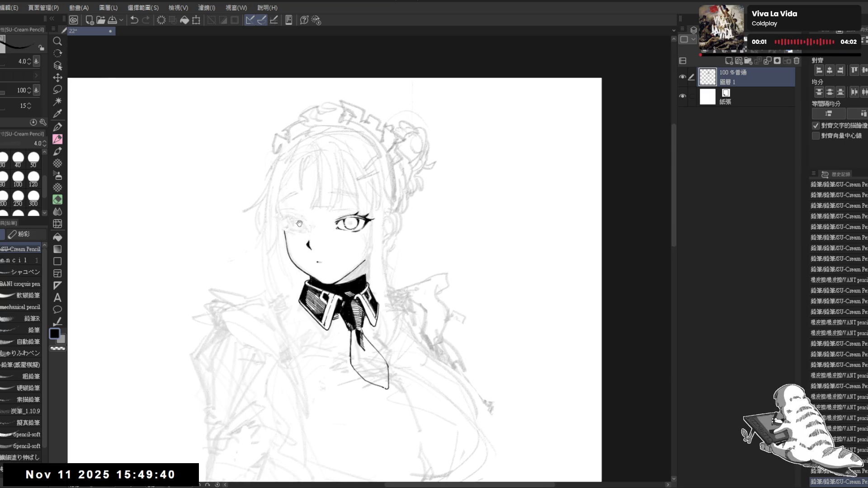
key("plus")
Step: Erase a stray mark by the left eye, then mirror-check the proportions
key("e")
mouse_move(303, 228)
left_mouse_down()
mouse_move(317, 231)
mouse_move(303, 223)
mouse_move(306, 233)
left_mouse_up()
key("p")
key("ctrl+z")
key("ctrl+z")
key("ctrl+z")
key("ctrl+z")
key("ctrl+z")
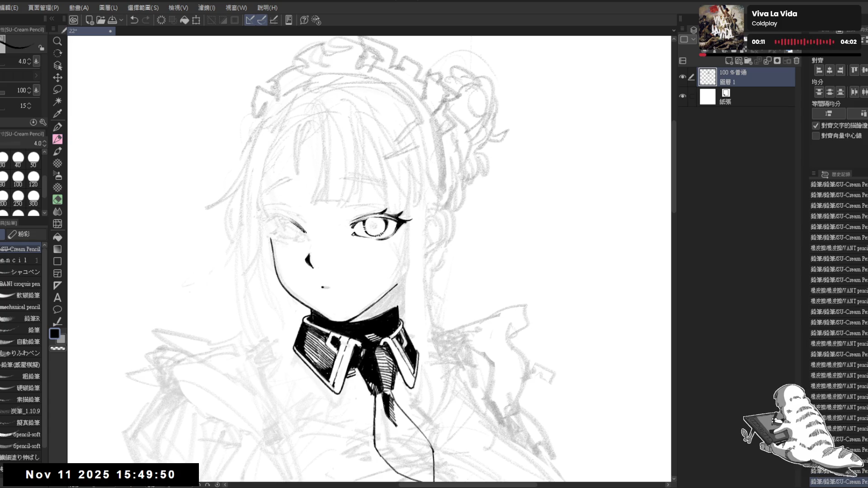
key("h")
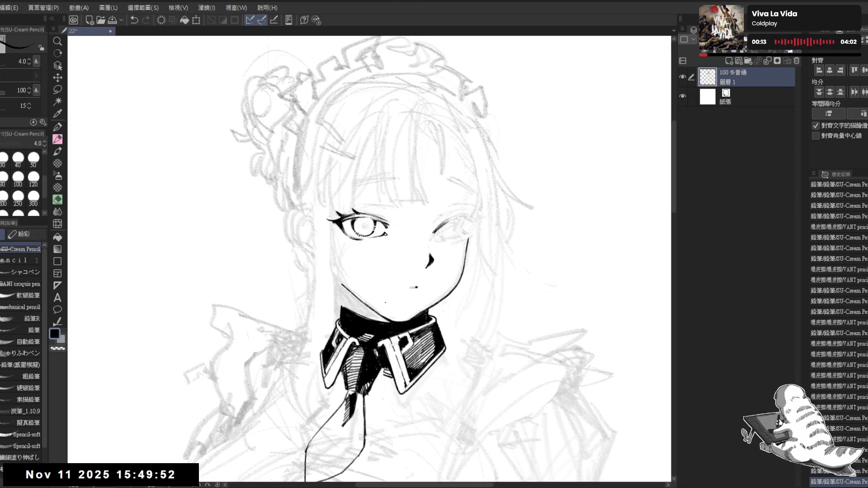
key("h")
Step: Replace the rejected strokes with a new ink stroke at the left eye's corner
left_click_drag(323, 205, 319, 202)
left_click_drag(327, 272, 346, 350)
key("shift+space")
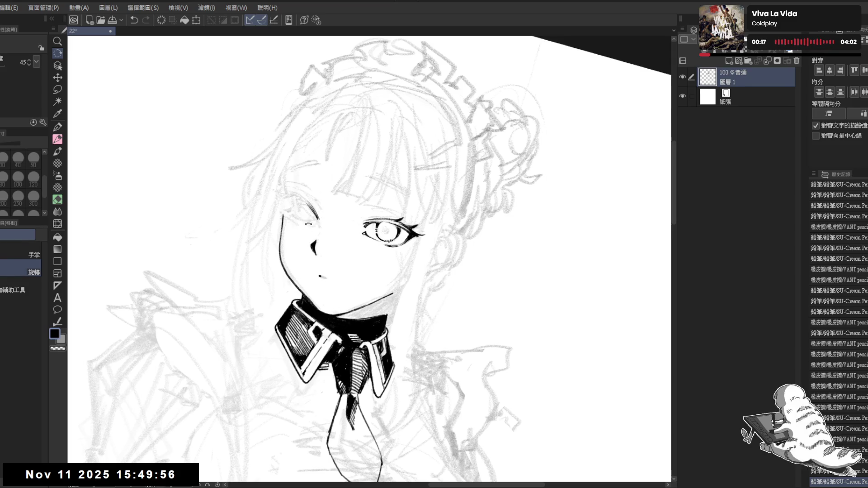
key("ctrl+z")
key("ctrl+z")
key("ctrl+z")
left_click_drag(303, 197, 318, 216)
key("ctrl+z")
key("ctrl+z")
key("ctrl+z")
key("ctrl+z")
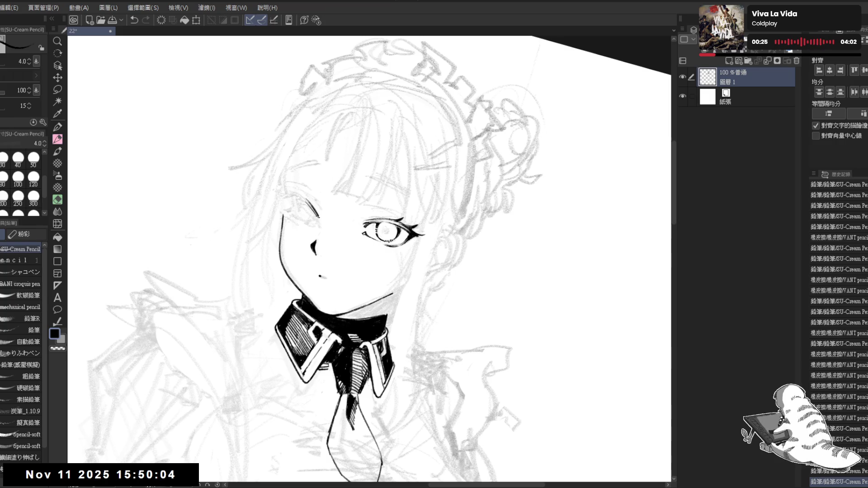
key("ctrl+z")
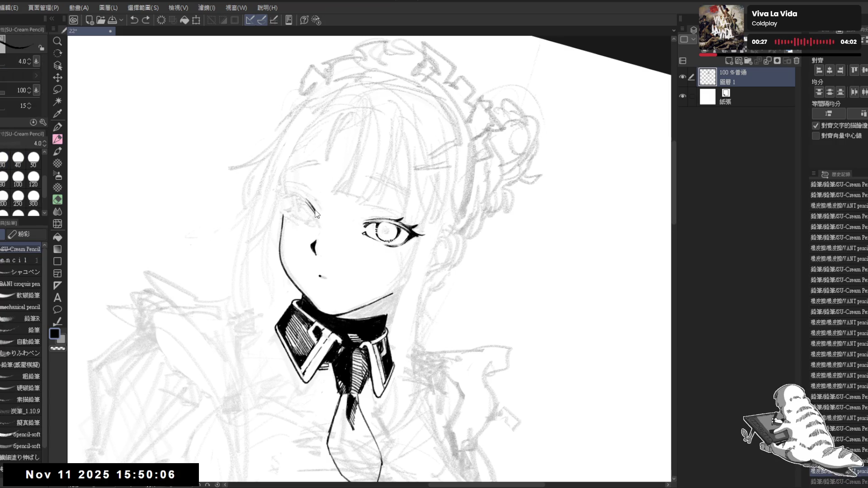
left_click_drag(310, 213, 321, 223)
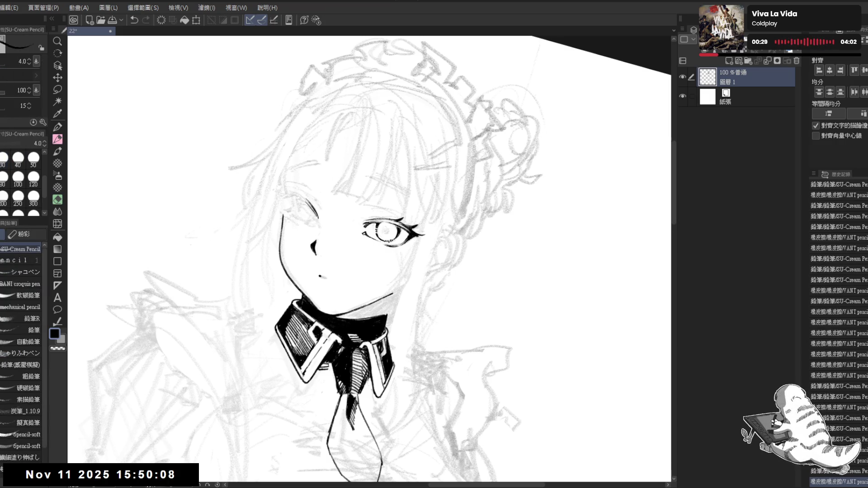
key("h")
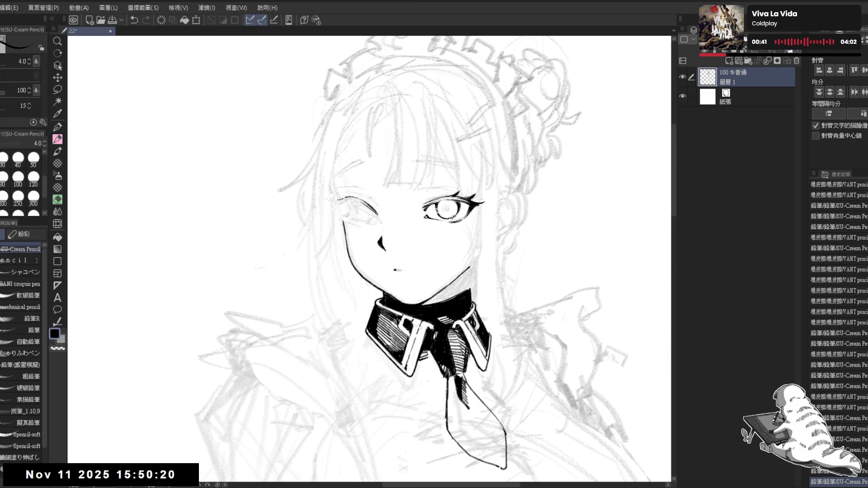
Step: Try a short line at the eye's inner corner, then restore the normal unmirrored view
key("ctrl+z")
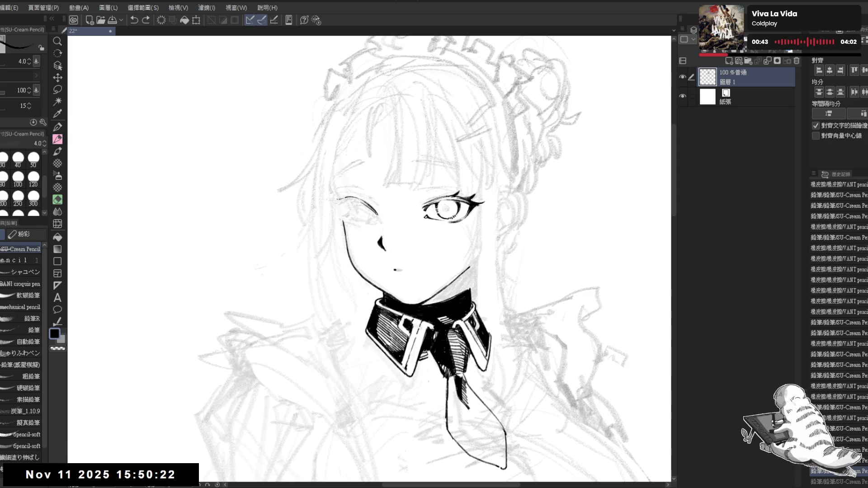
key("ctrl+y")
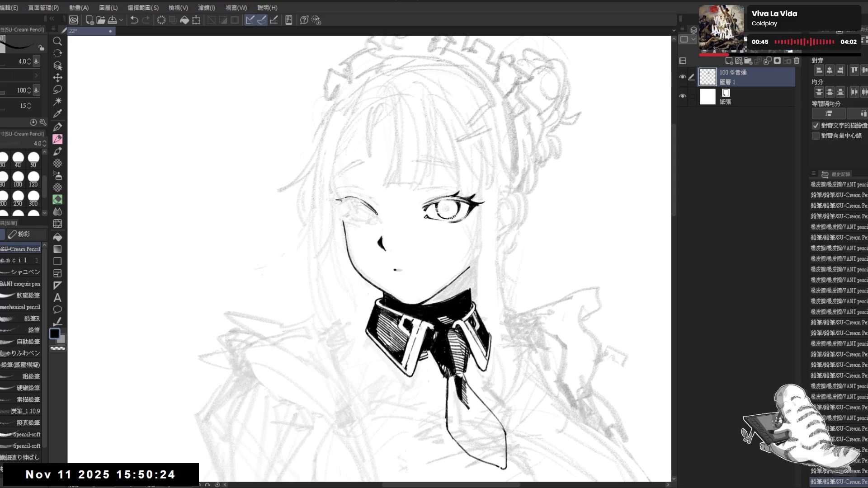
key("asciicircum")
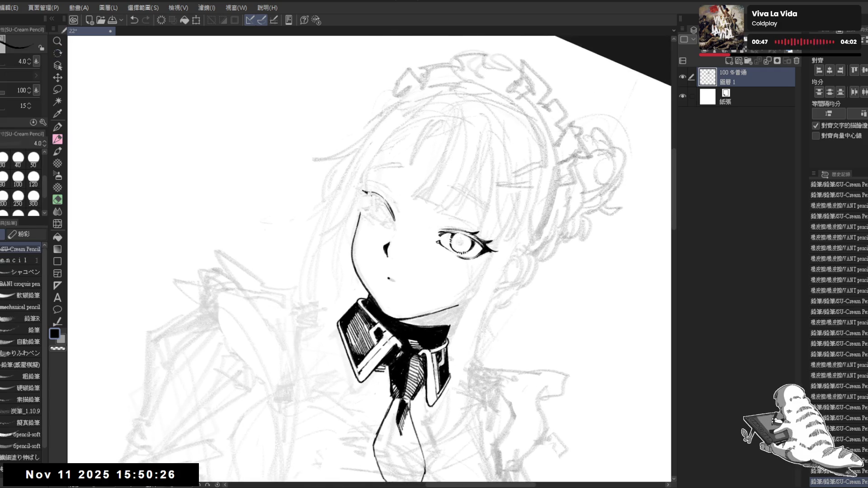
key("ctrl+z")
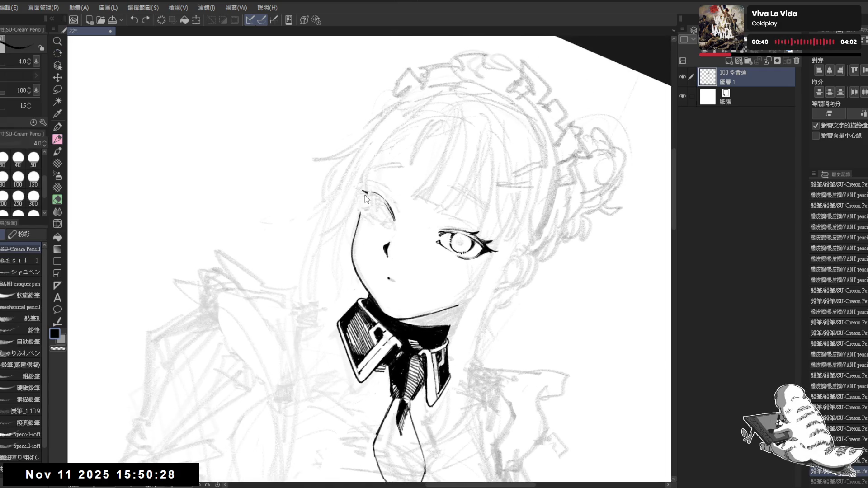
left_click_drag(366, 195, 367, 208)
key("ctrl+z")
key("ctrl+z")
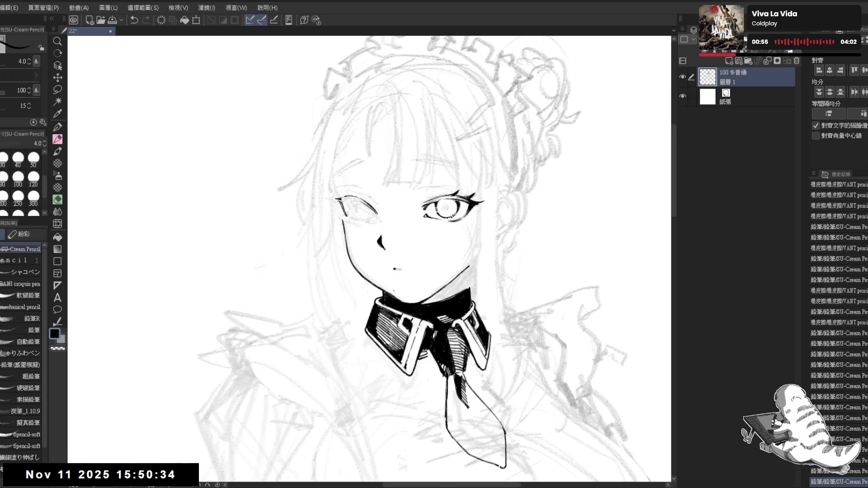
key("h")
key("h")
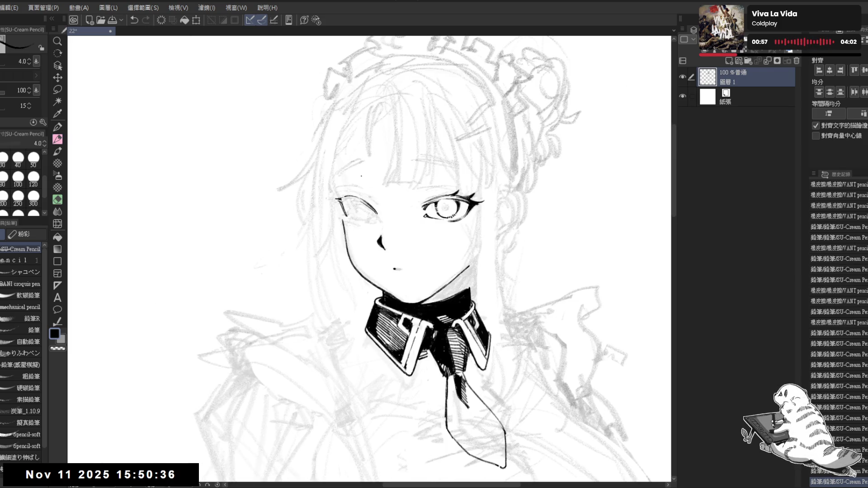
Step: Erase a small mark near the left eye corner, then undo it
key("e")
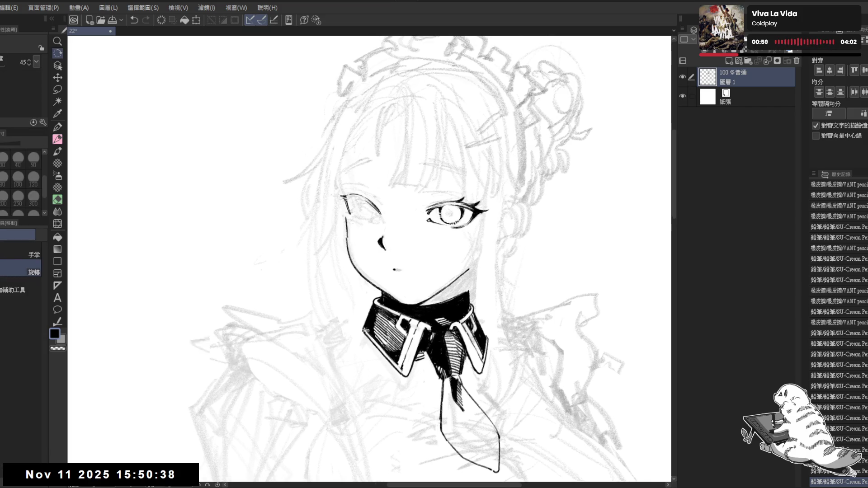
key("asciicircum")
left_click(362, 209)
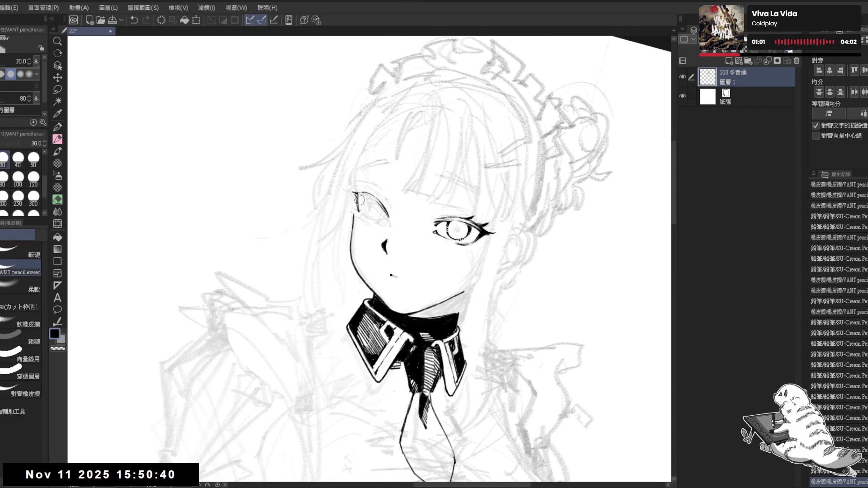
key("p")
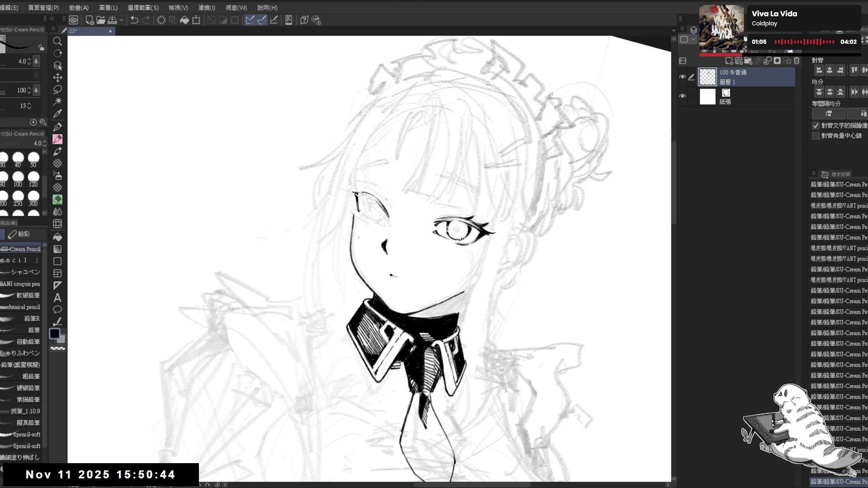
key("r")
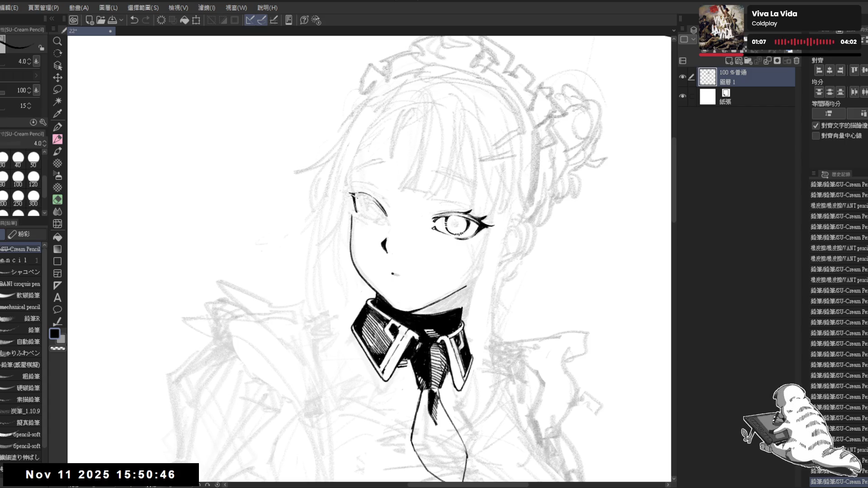
key("ctrl+z")
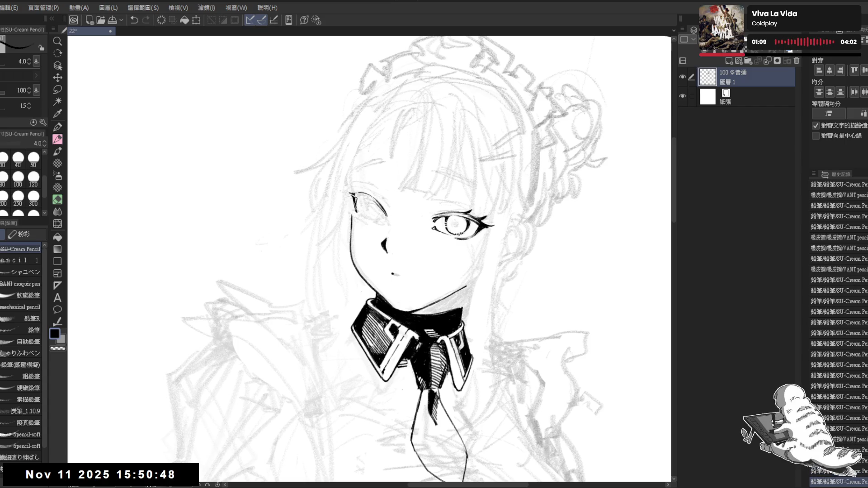
Step: Tilt the canvas and erase a few stray marks near the face, undoing the last stroke
key("minus")
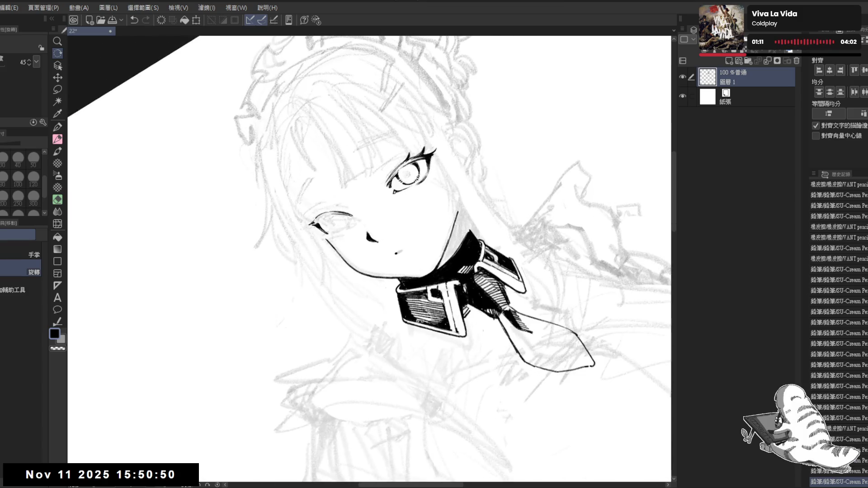
key("asciicircum")
key("asciicircum")
key("asciicircum")
key("c")
key("c")
key("minus")
key("minus")
key("asciicircum")
key("asciicircum")
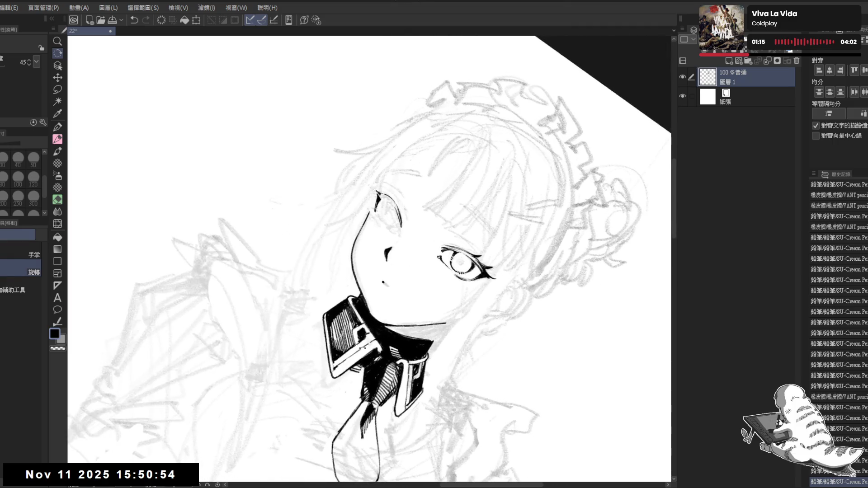
key("minus")
key("minus")
left_click_drag(452, 289, 461, 285)
key("ctrl+z")
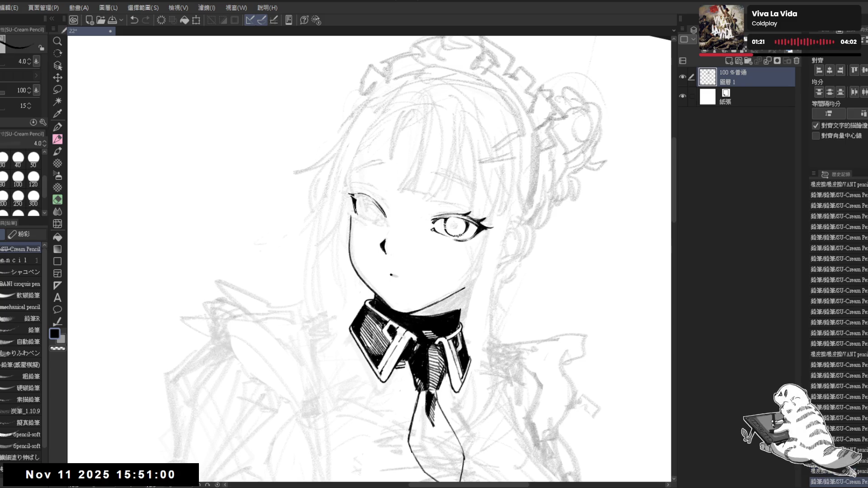
Step: Mirror the canvas to check the face, then rotate the view about 25 degrees
key("h")
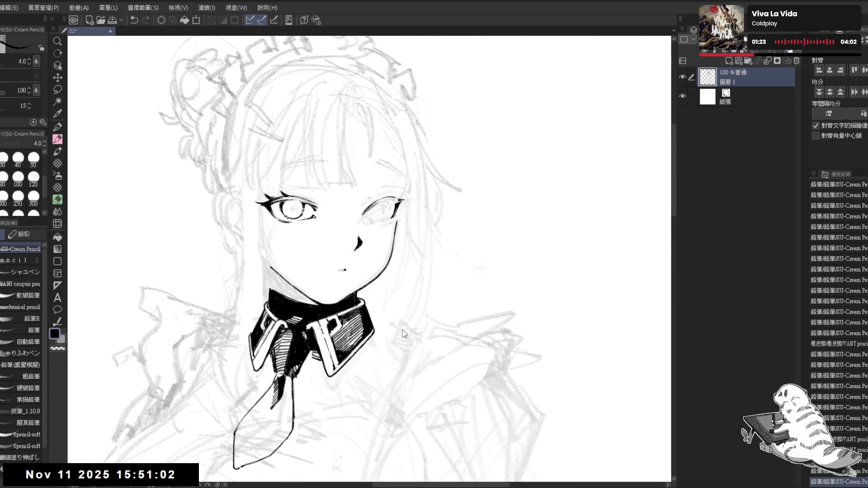
key("h")
scroll(326, 212, "up", 1)
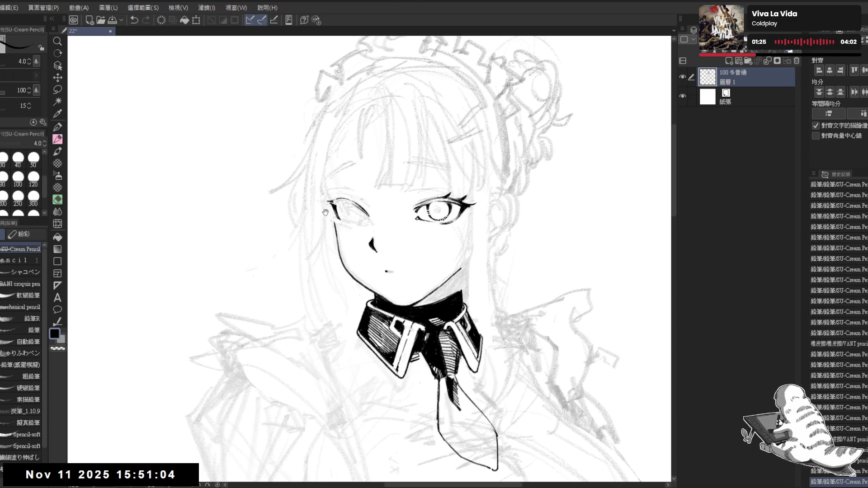
key("r")
mouse_move(337, 274)
left_mouse_down()
mouse_move(297, 351)
mouse_move(335, 271)
left_mouse_up()
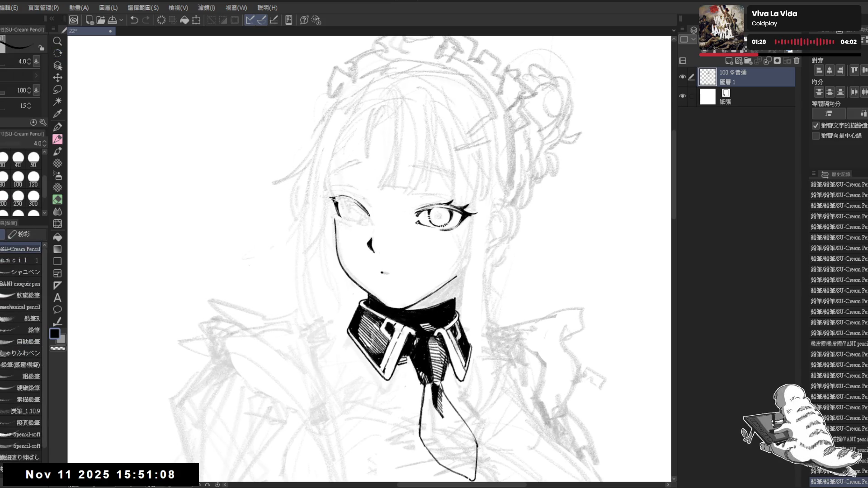
scroll(297, 98, "down", 3)
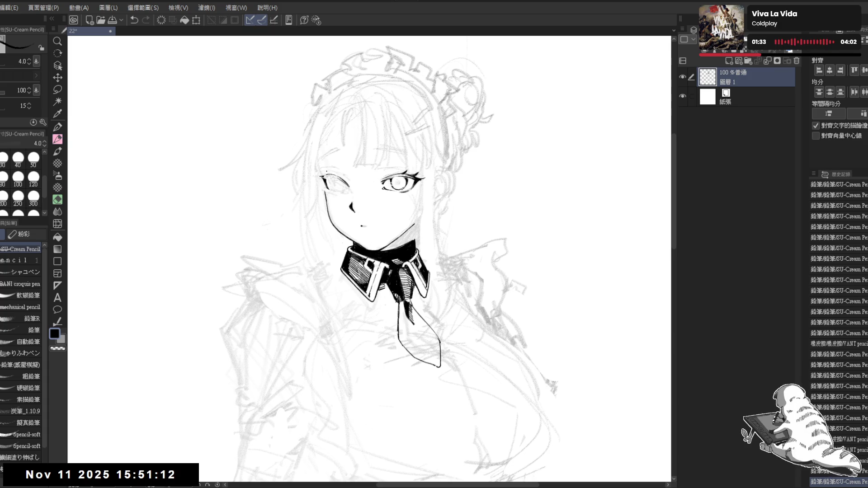
scroll(323, 190, "up", 4)
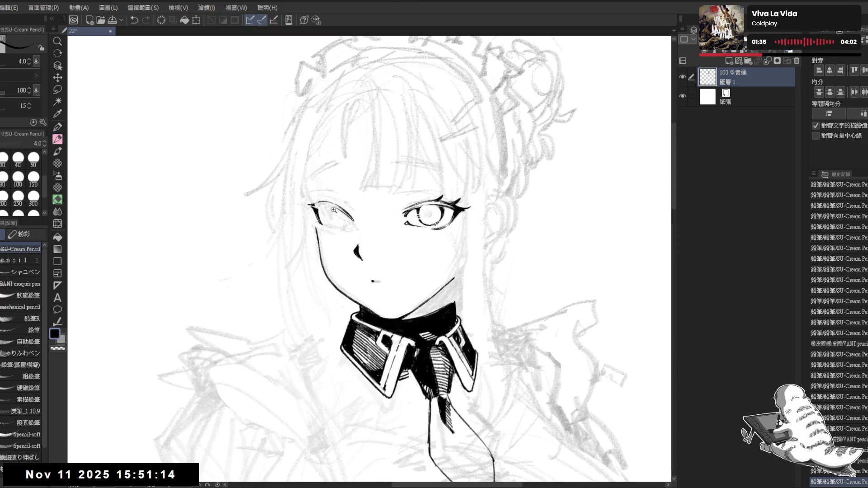
key("r")
left_click_drag(316, 217, 252, 313)
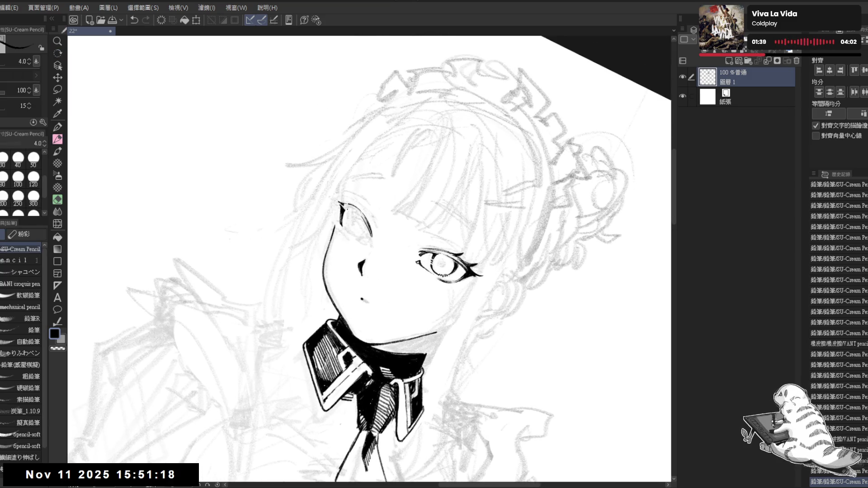
Step: Erase a small mark near the eye with transparent colour, undoing and redoing the change
left_click_drag(351, 210, 357, 217)
key("c")
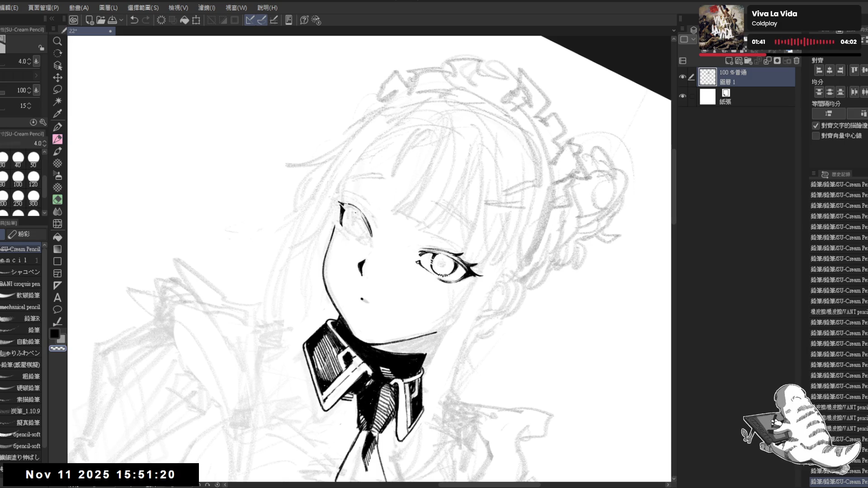
key("ctrl+z")
key("c")
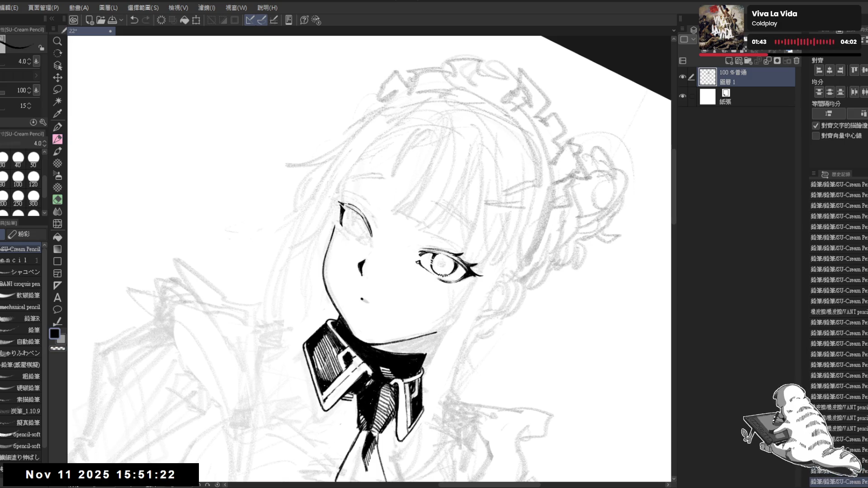
key("ctrl+y")
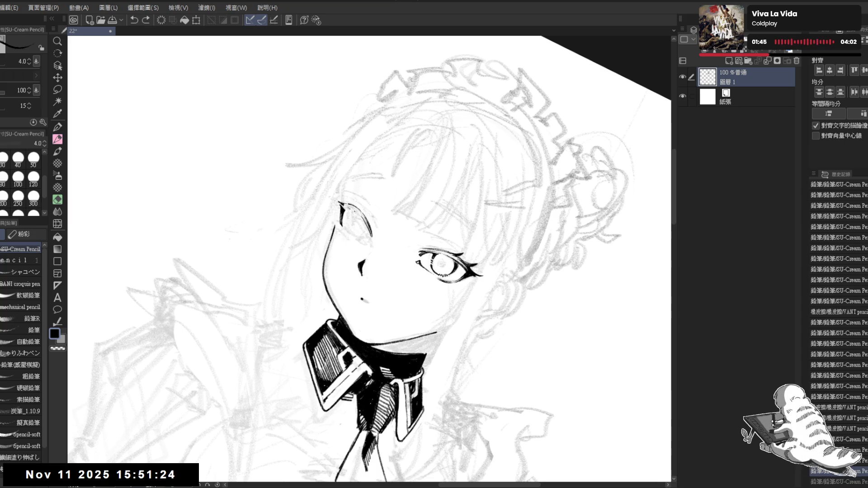
key("ctrl+y")
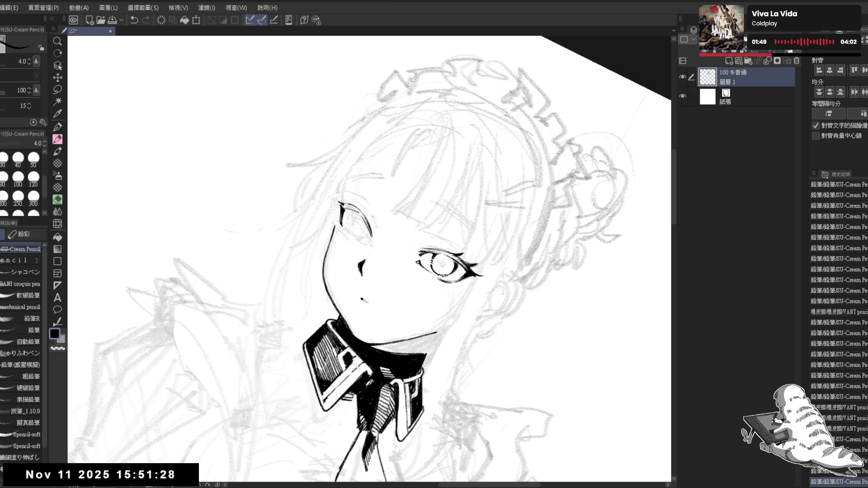
key("ctrl+z")
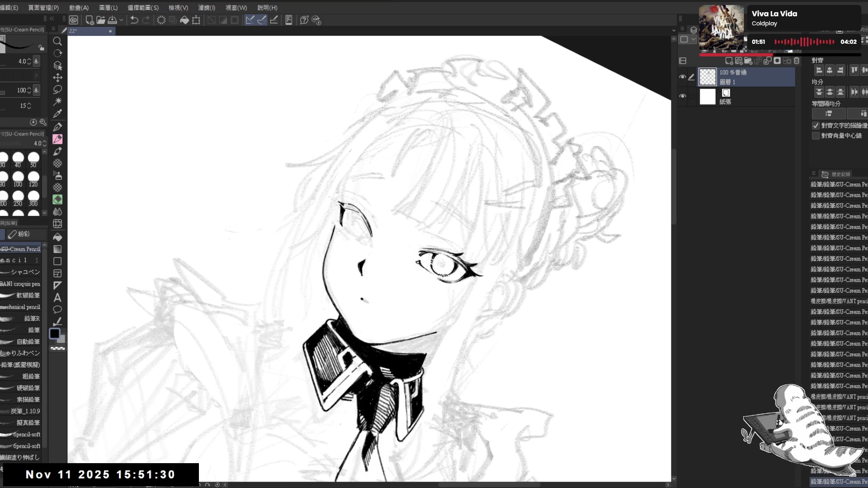
Step: Recheck the face mirrored, turn the view to a diagonal tilt, and redo the undone strokes
key("ctrl+@")
key("h")
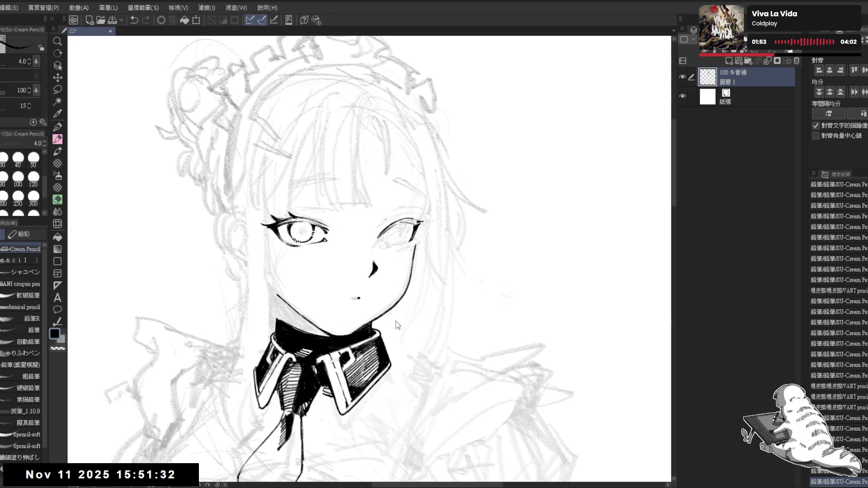
key("h")
left_click_drag(396, 325, 307, 290)
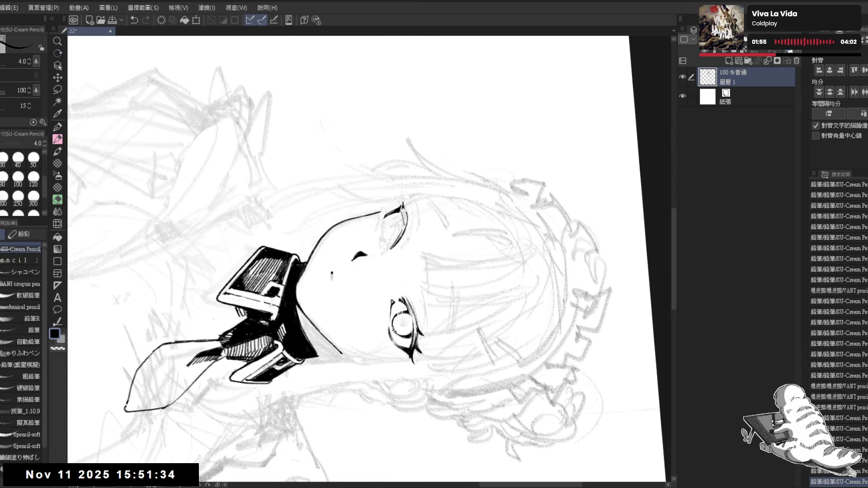
key("minus")
key("minus")
key("minus")
key("ctrl+z")
key("ctrl+z")
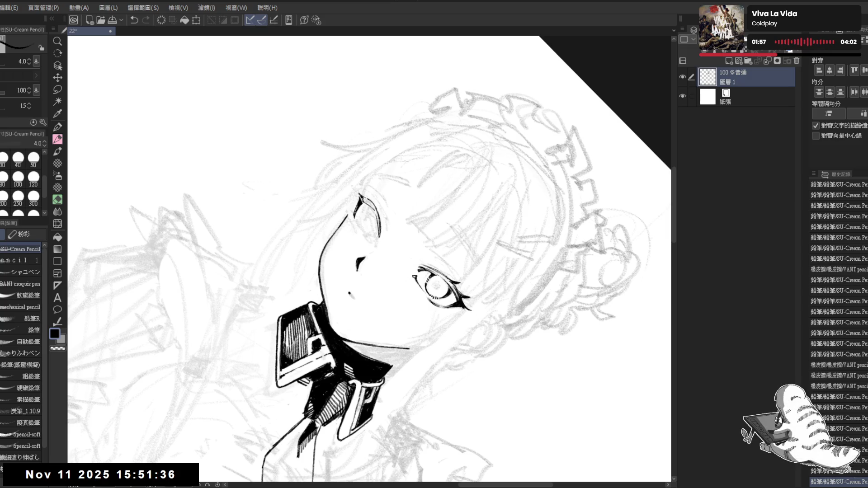
key("ctrl+y")
key("ctrl+y")
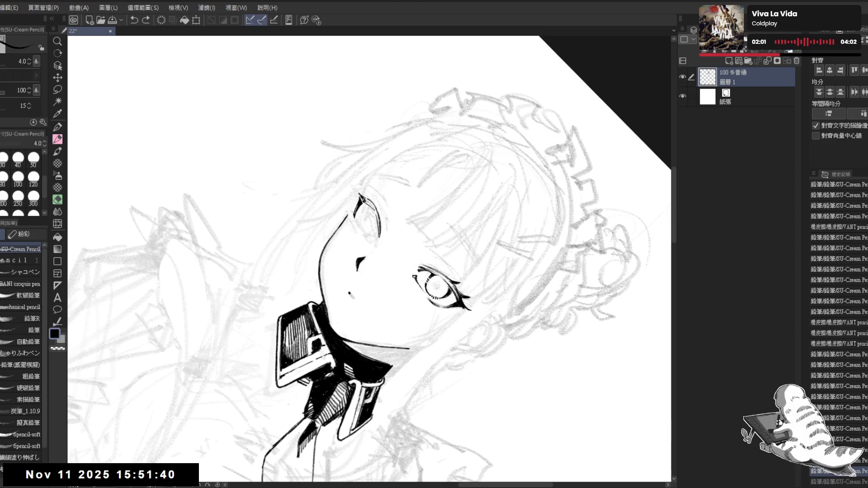
key("ctrl+y")
key("ctrl+y")
Step: Ink thin lashes beside the right eye with the SU-Cream Pencil
left_click_drag(362, 205, 374, 199)
mouse_move(370, 212)
left_mouse_down()
mouse_move(378, 203)
mouse_move(394, 207)
left_mouse_up()
key("r")
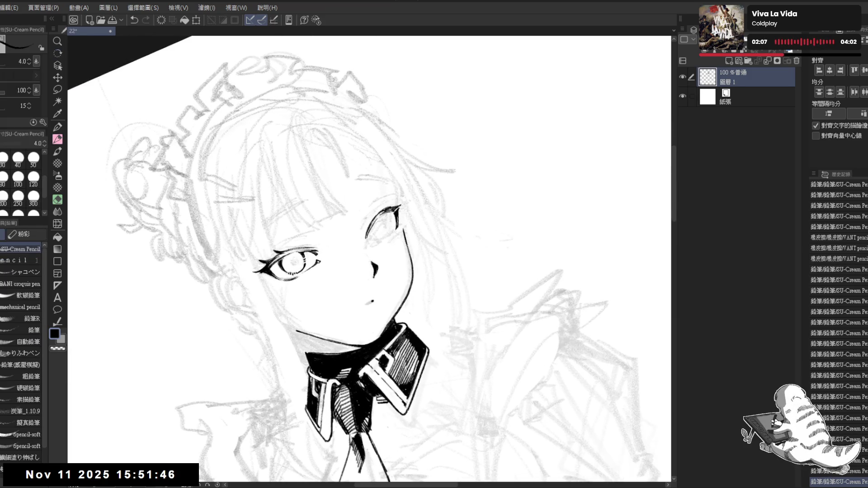
key("ctrl+z")
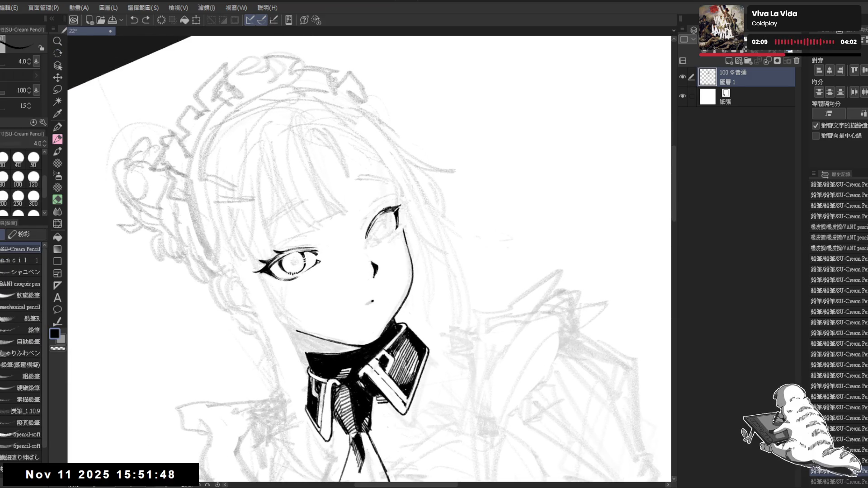
mouse_move(377, 202)
left_mouse_down()
mouse_move(385, 212)
mouse_move(375, 251)
left_mouse_up()
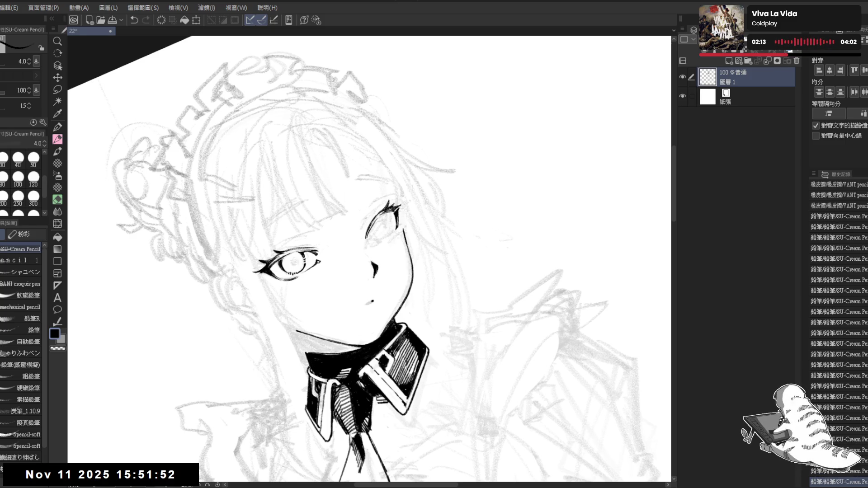
left_click_drag(386, 214, 374, 254)
left_click_drag(383, 217, 376, 250)
key("ctrl+0")
key("ctrl+z")
key("ctrl+z")
key("ctrl+z")
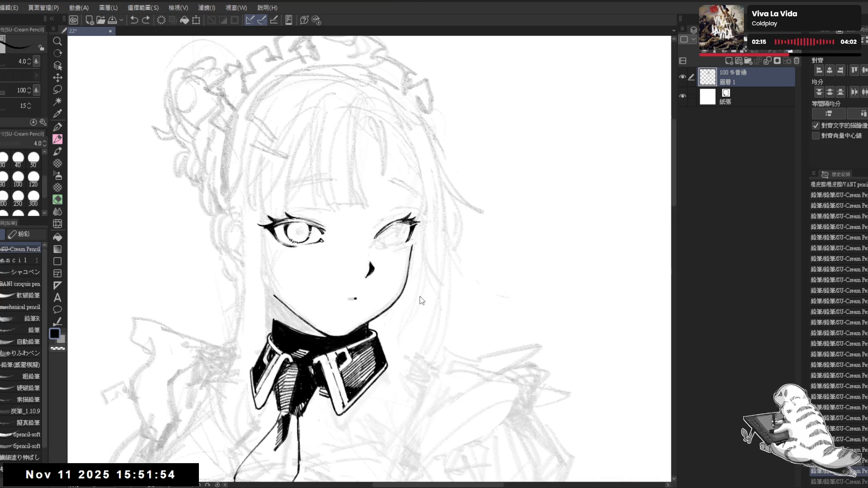
Step: Restore the right-eye lash strokes, zoom in on the face, and rotate the view about 45 degrees
key("minus")
key("minus")
key("minus")
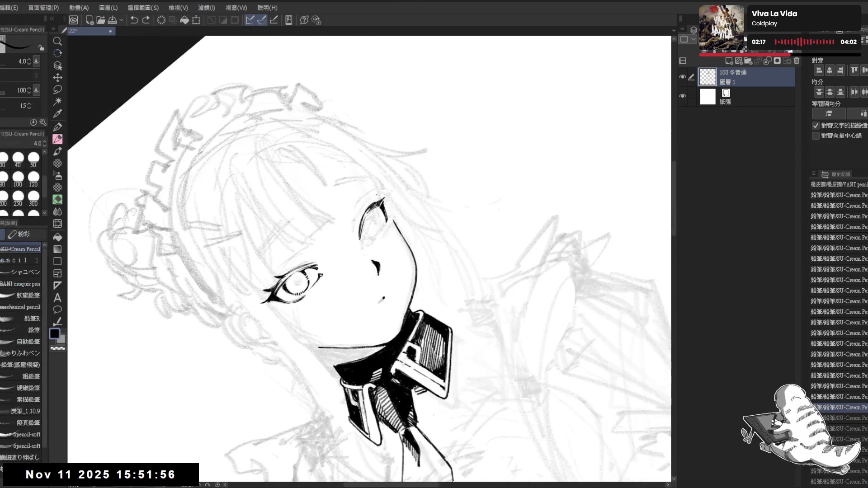
key("ctrl+y")
key("ctrl+y")
key("ctrl+y")
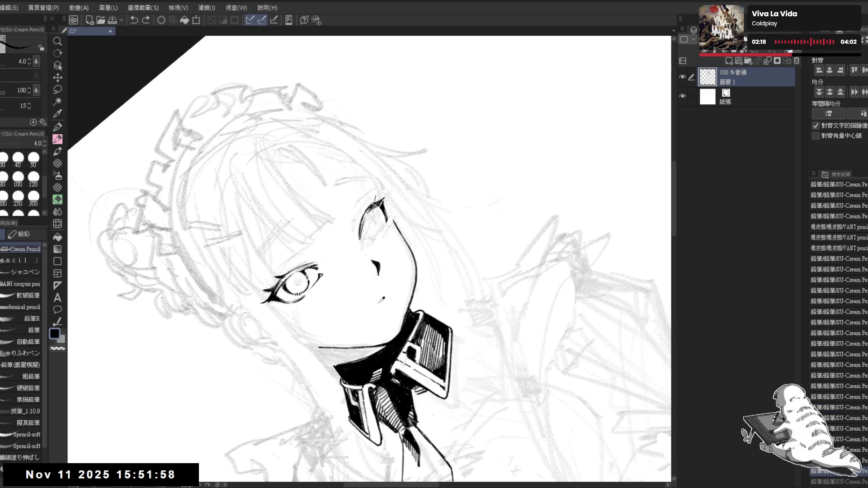
key("ctrl+y")
key("ctrl+y")
key("ctrl+y")
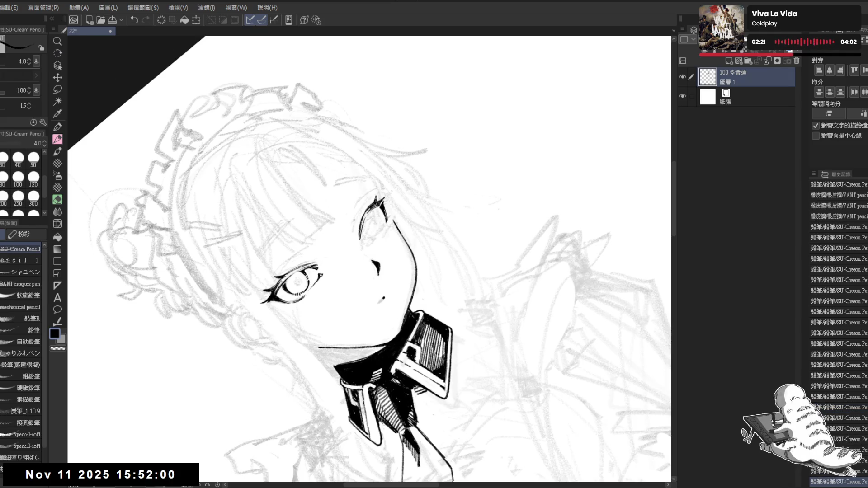
key("ctrl+at")
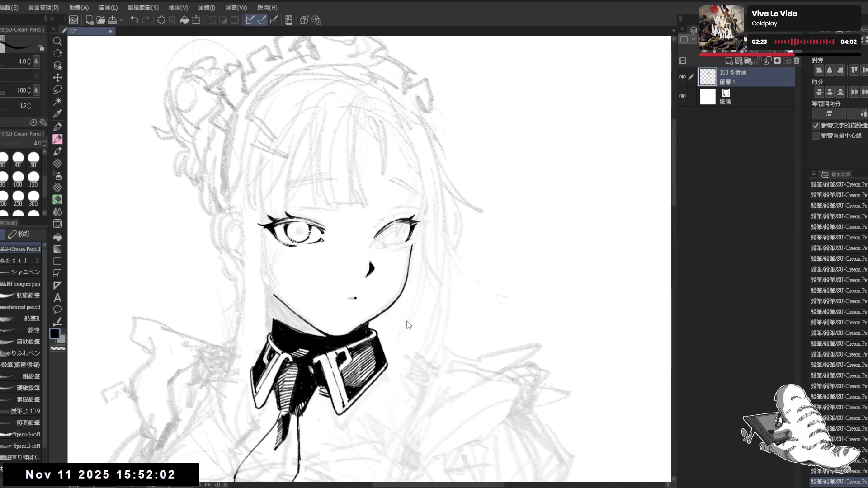
key("ctrl+plus")
key("r")
left_click_drag(398, 195, 367, 207)
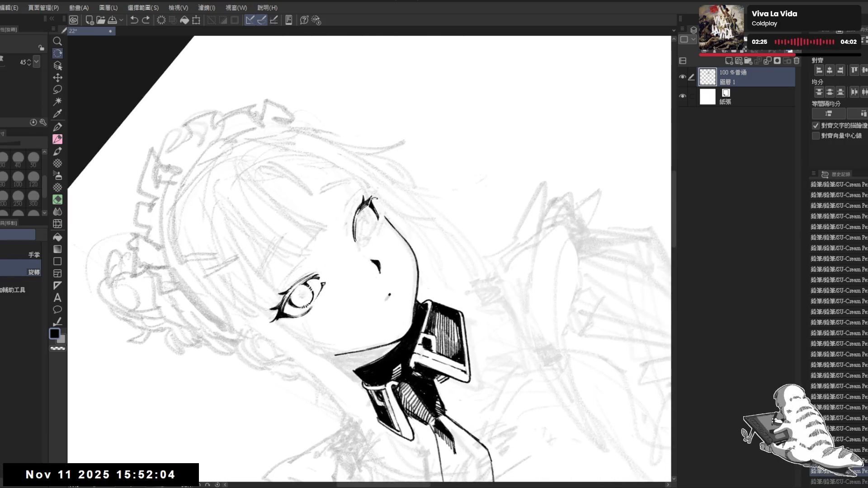
key("ctrl+z")
key("ctrl+z")
key("ctrl+z")
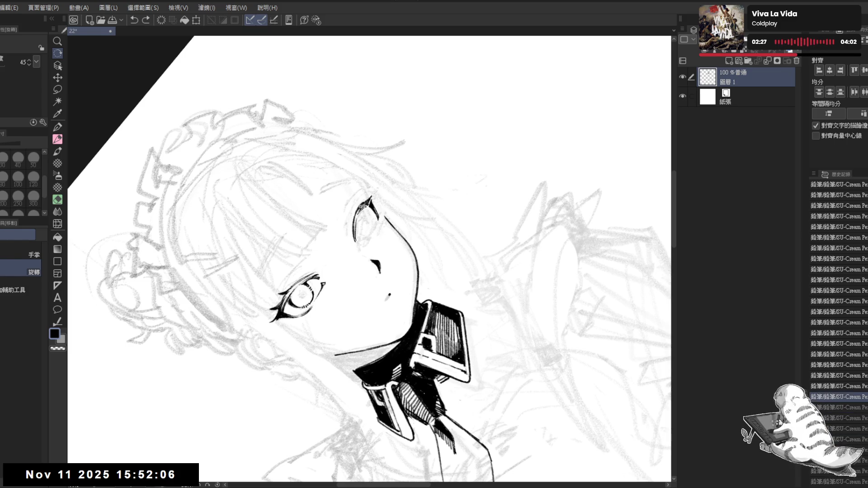
Step: Add a pencil stroke near the eye and erase stray ink, undoing a trial stroke along the eye edge
key("p")
left_click(369, 201)
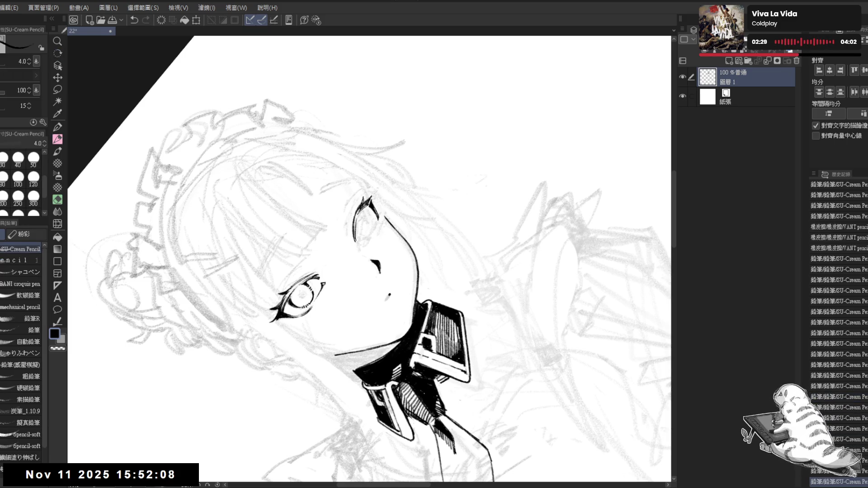
key("c")
key("ctrl+at")
left_click_drag(363, 270, 358, 254)
key("h")
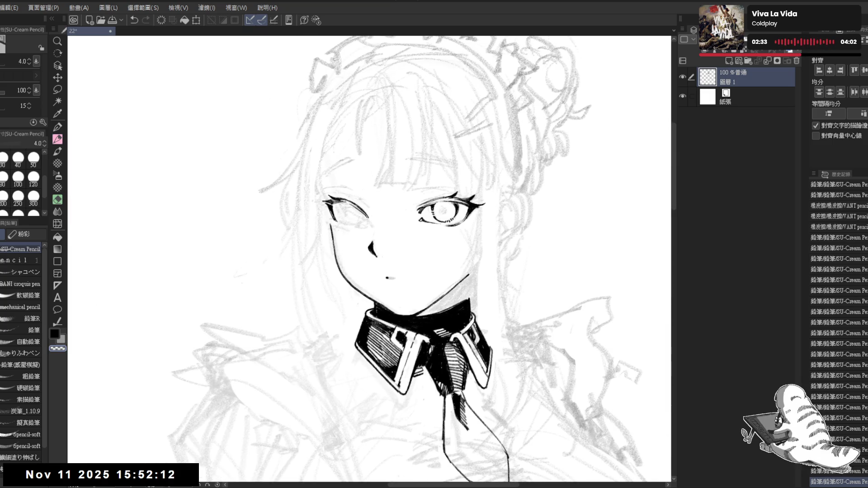
left_click_drag(328, 208, 335, 220)
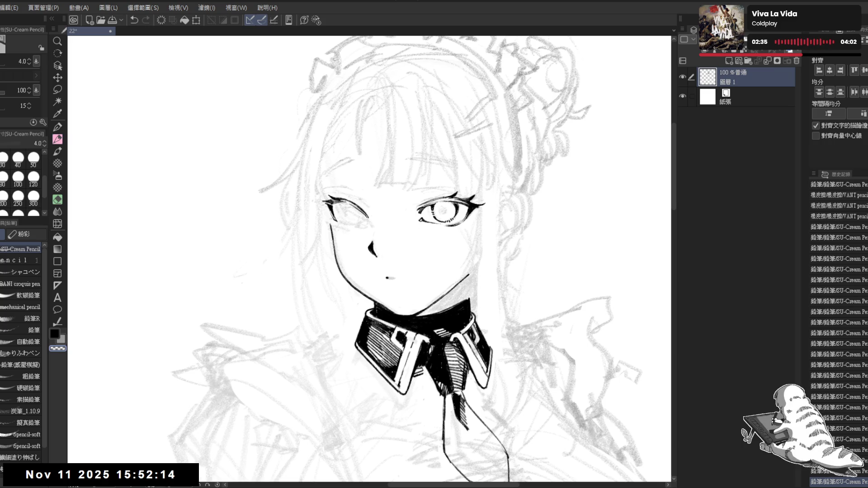
key("ctrl+z")
Step: Pan to show more of the figure and re-centre the view upright, undoing the last stroke
scroll(391, 238, "down", 2)
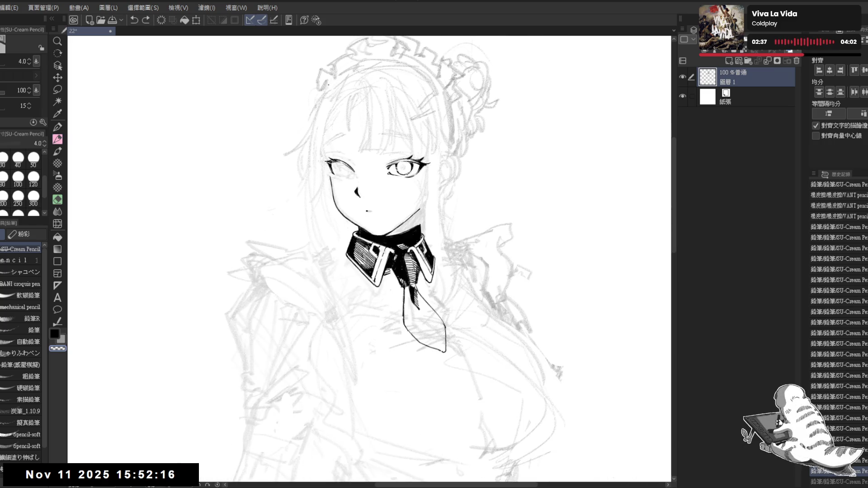
mouse_move(401, 258)
left_mouse_down()
mouse_move(391, 238)
mouse_move(387, 254)
mouse_move(372, 181)
mouse_move(381, 197)
mouse_move(380, 188)
left_mouse_up()
key("e")
key("p")
key("ctrl+@")
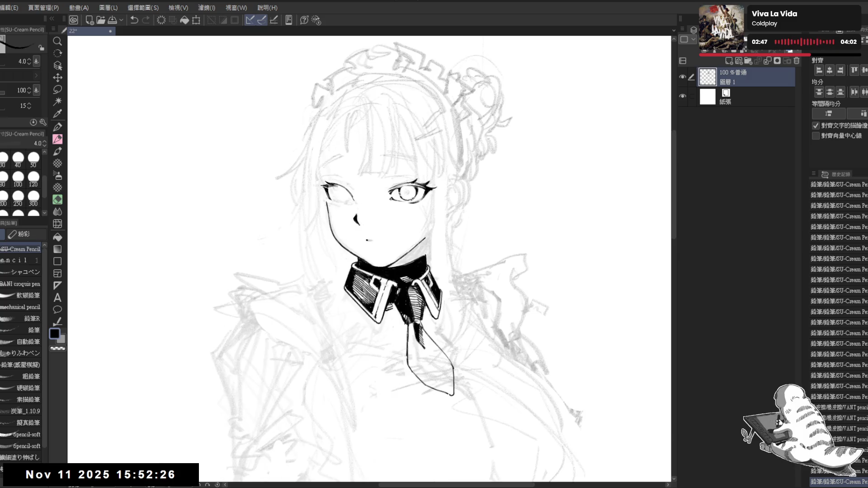
key("e")
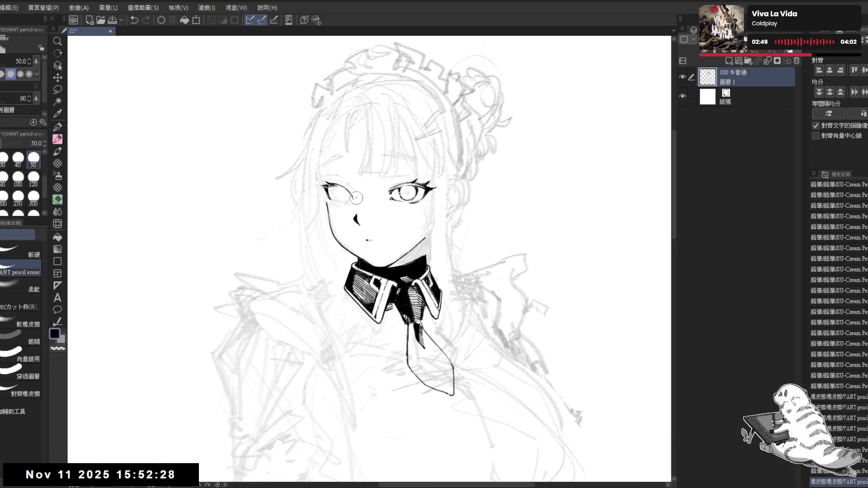
key("p")
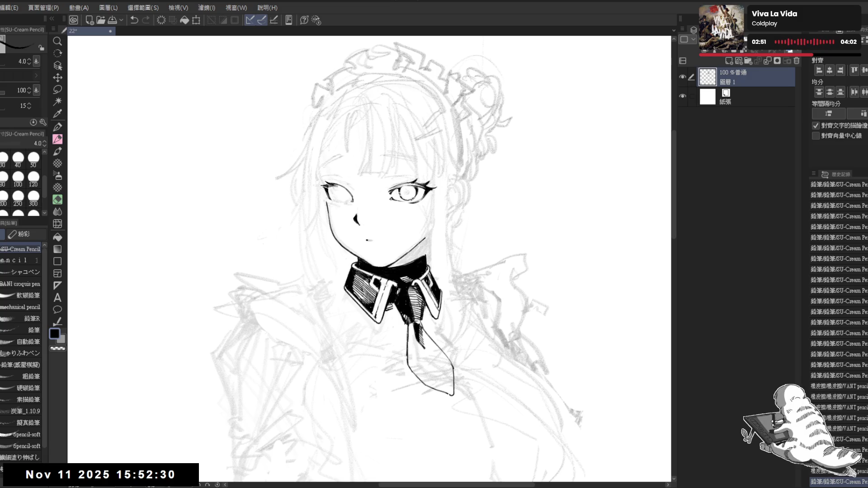
key("h")
key("h")
key("ctrl+z")
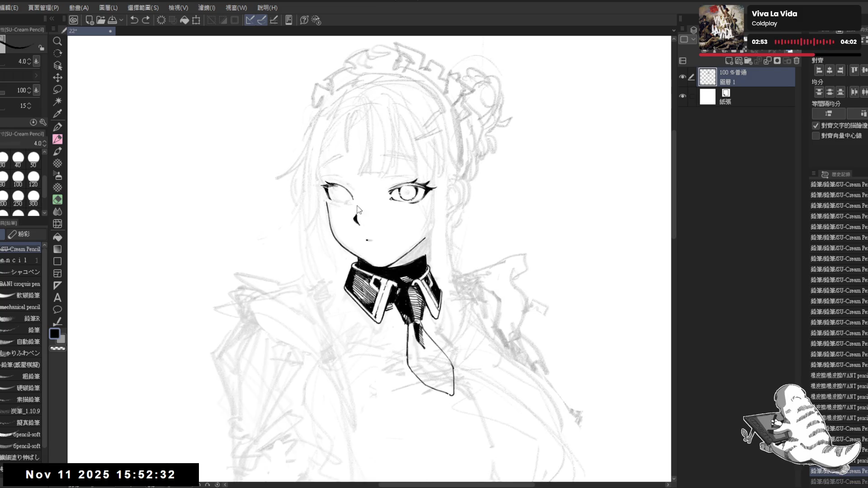
Step: Trim the left eye's outline with the VANT pencil eraser, then lasso-select the left eye
key("e")
mouse_move(347, 195)
left_mouse_down()
mouse_move(357, 201)
mouse_move(339, 201)
left_mouse_up()
key("p")
key("e")
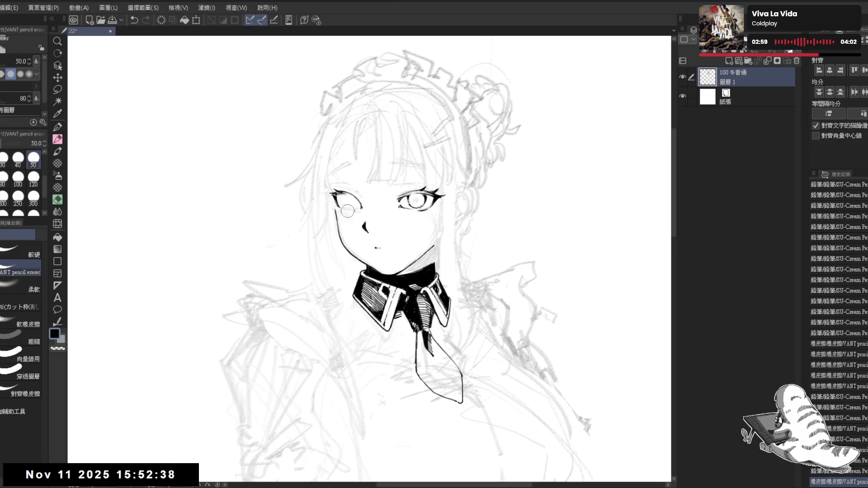
key("p")
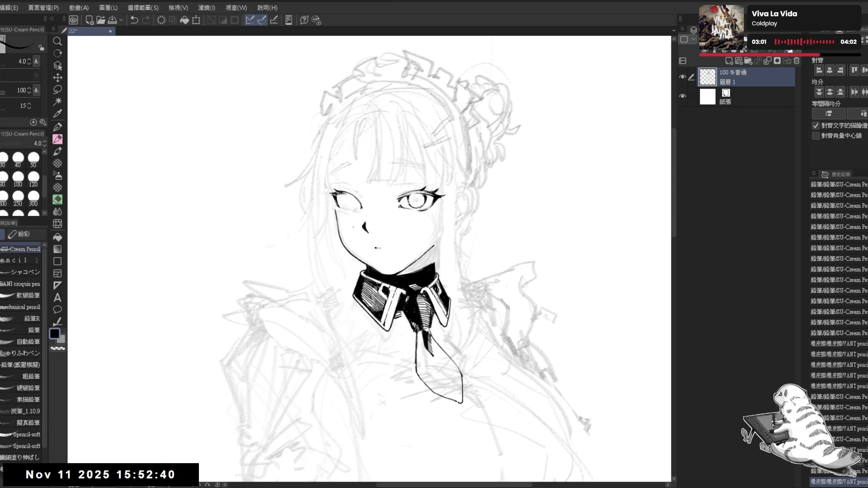
key("m")
mouse_move(355, 190)
left_mouse_down()
mouse_move(343, 182)
mouse_move(329, 190)
mouse_move(343, 206)
mouse_move(364, 207)
mouse_move(356, 190)
left_mouse_up()
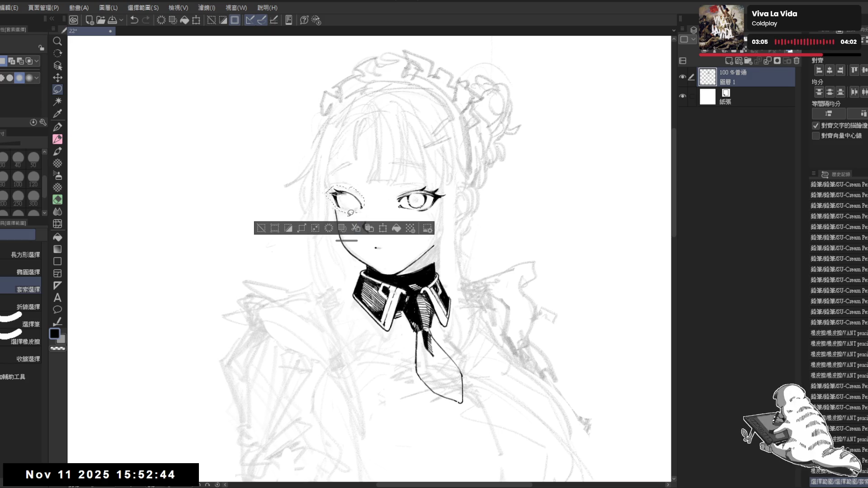
Step: Scale the selected left eye by dragging its side handle, confirm, and deselect
key("ctrl+t")
left_click_drag(323, 199, 327, 192)
key("Return")
key("ctrl+d")
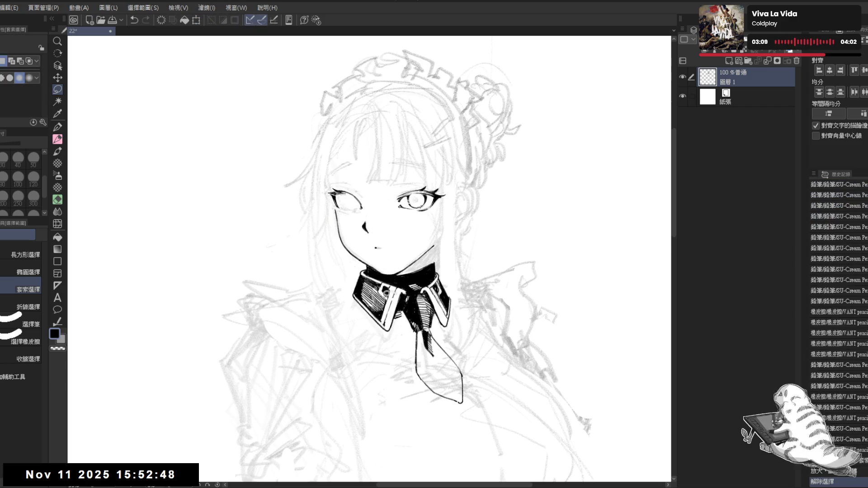
Step: Erase stray lines around the left eye and undo the recent strokes near it
key("e")
left_click_drag(360, 208, 346, 195)
key("p")
key("ctrl+z")
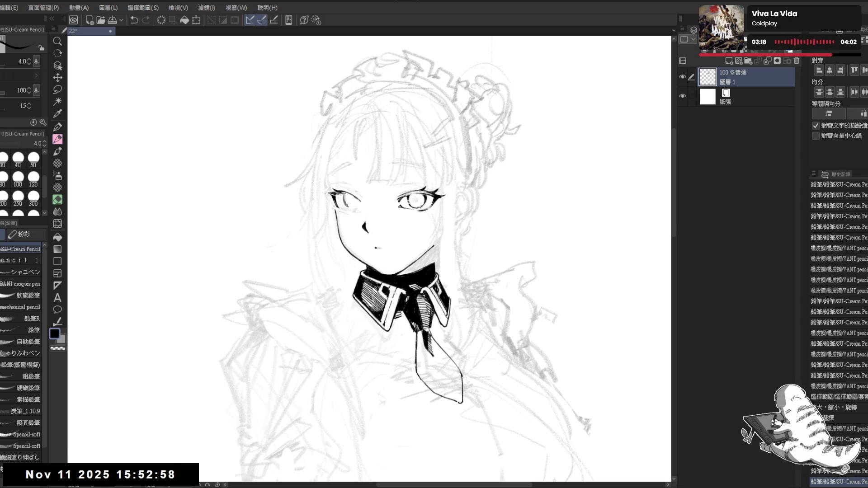
key("ctrl+z")
key("ctrl+z")
key("ctrl+z")
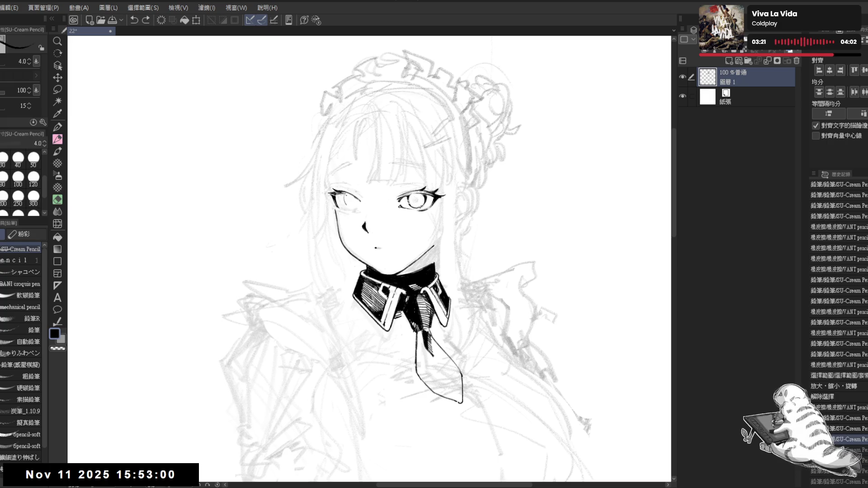
Step: Add tiny SU-Cream Pencil touches to refine the left eye
left_click_drag(346, 200, 346, 195)
mouse_move(345, 200)
left_mouse_down()
mouse_move(357, 208)
mouse_move(348, 211)
mouse_move(350, 198)
left_mouse_up()
mouse_move(348, 203)
left_mouse_down()
mouse_move(350, 212)
mouse_move(349, 199)
left_mouse_up()
left_click_drag(348, 203, 349, 199)
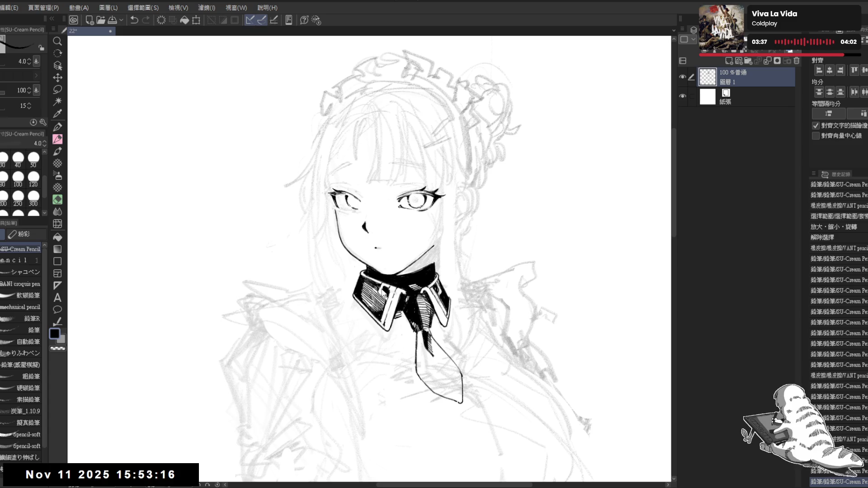
Step: Mirror-check the face, tilt the canvas, erase stray marks near the left eye, and rotate back upright
key("h")
key("h")
key("r")
left_click_drag(384, 302, 344, 313)
left_click_drag(378, 202, 375, 208)
key("p")
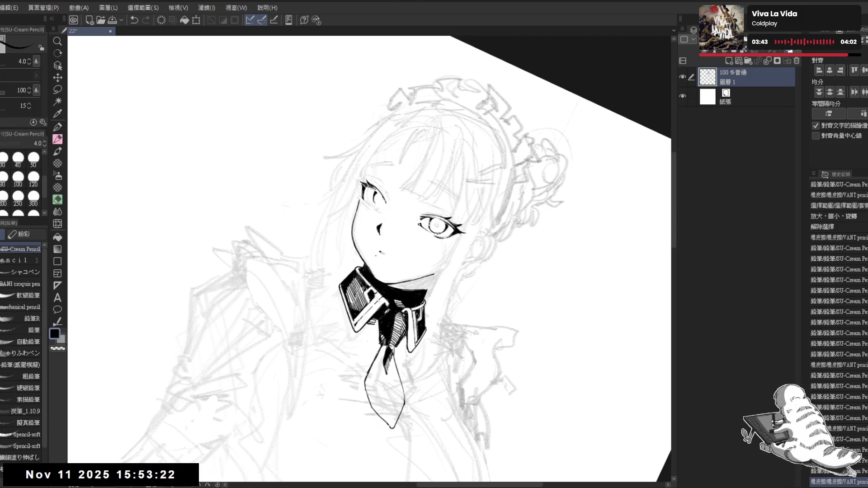
key("r")
mouse_move(364, 274)
left_mouse_down()
mouse_move(357, 227)
mouse_move(366, 195)
left_mouse_up()
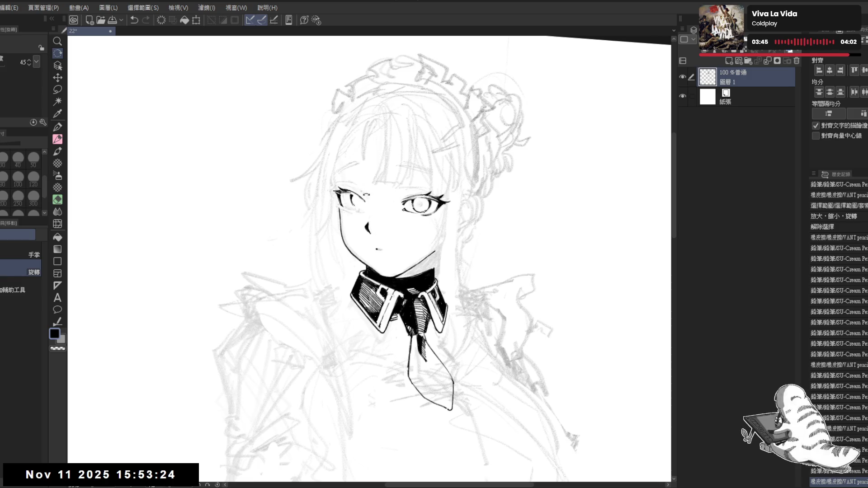
key("p")
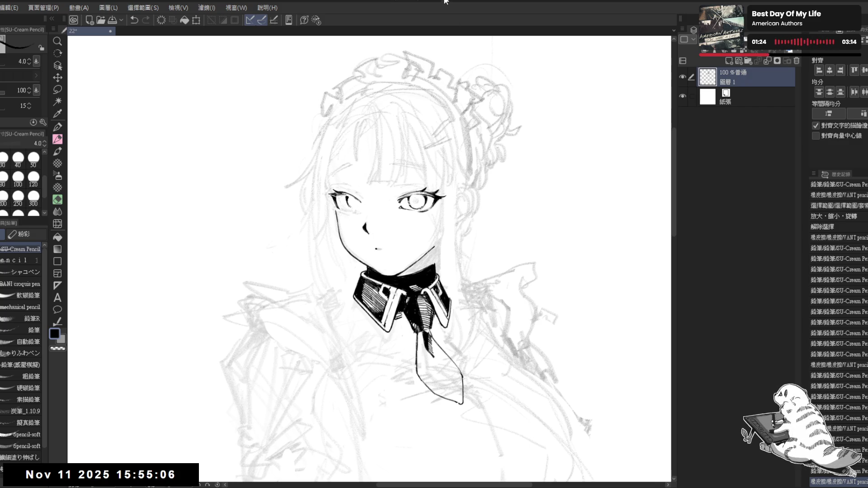
scroll(407, 107, "up", 3)
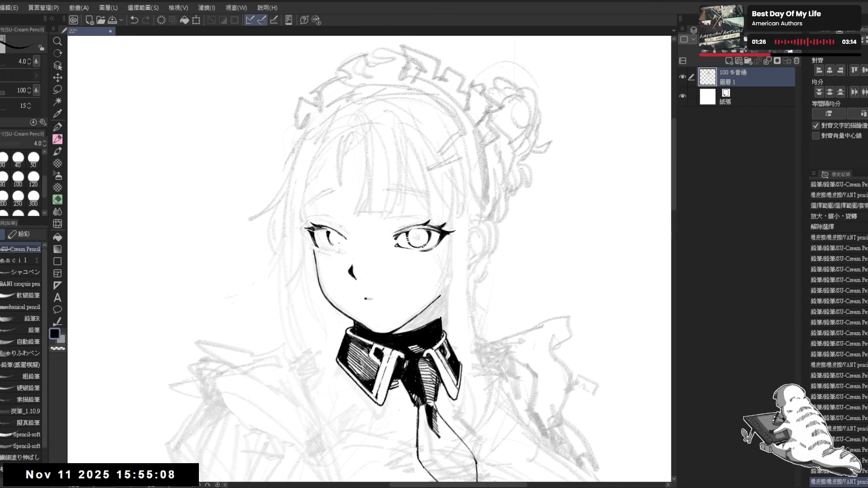
Step: Erase stray marks beside the left eye and reselect the cream pencil
key("asciicircum")
key("e")
mouse_move(353, 237)
left_mouse_down()
mouse_move(339, 218)
mouse_move(351, 229)
left_mouse_up()
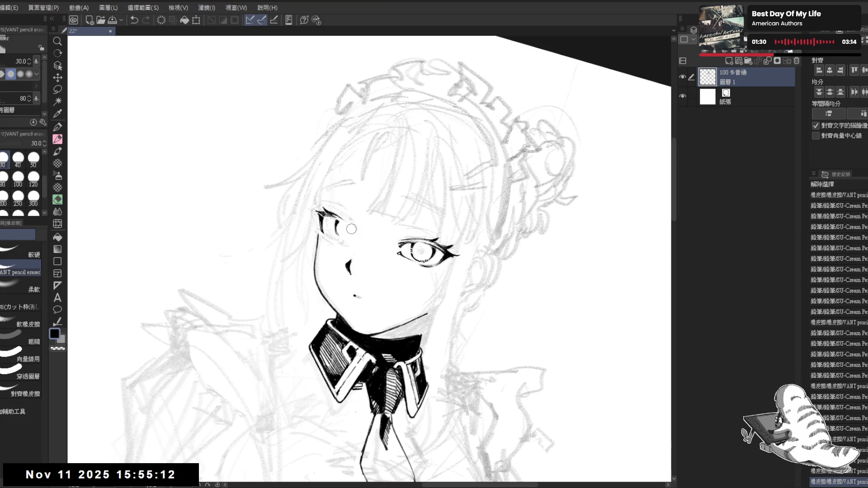
key("p")
left_click(346, 225)
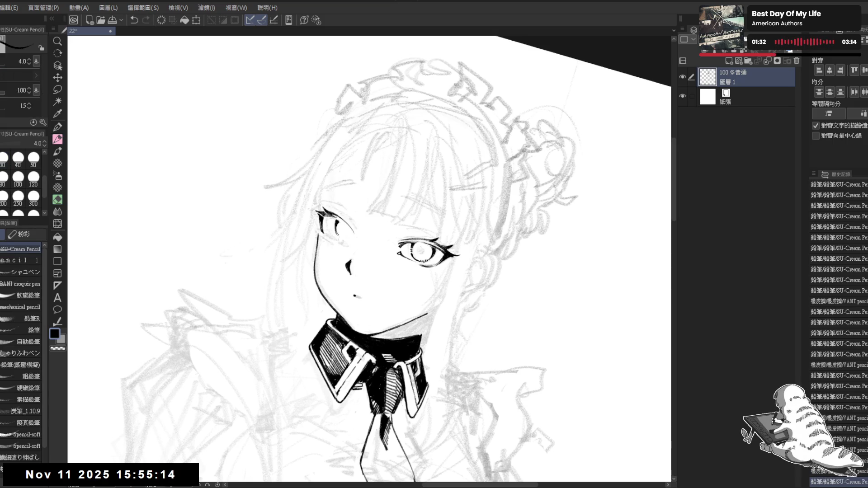
key("ctrl+z")
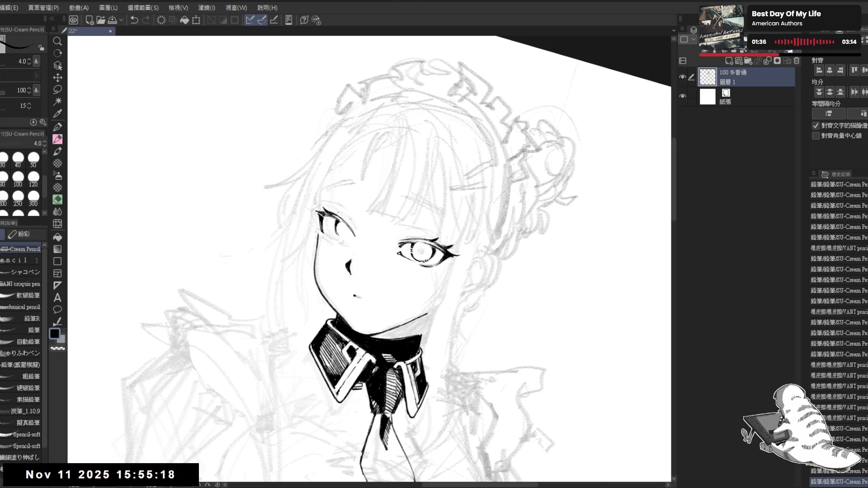
Step: Erase and touch up the lines around the left eye, checking in a mirrored view
key("h")
key("h")
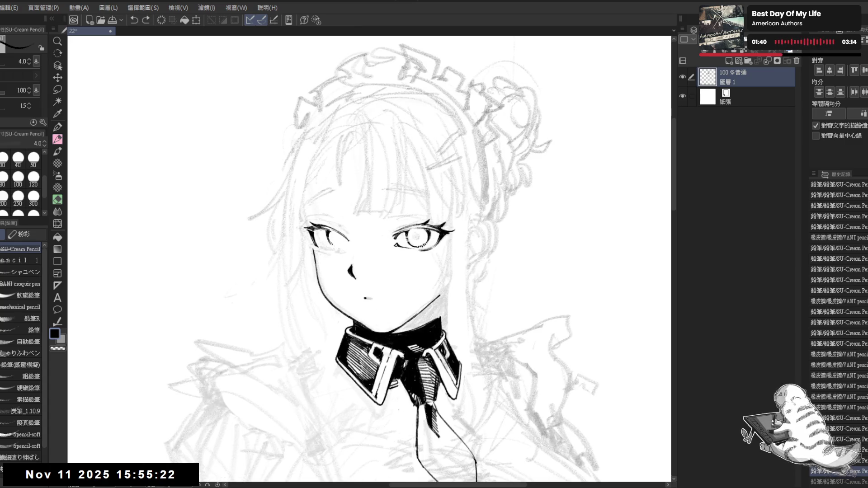
key("e")
left_click_drag(329, 239, 333, 245)
key("p")
left_click_drag(330, 240, 334, 246)
key("e")
key("p")
key("e")
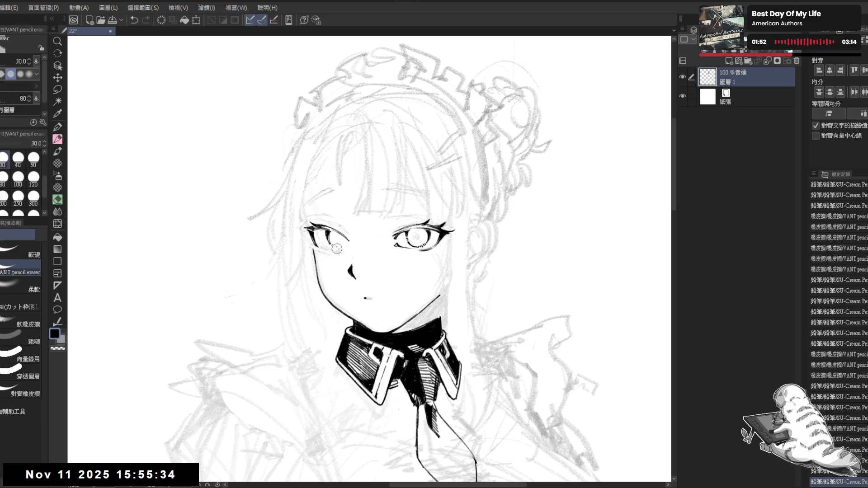
key("p")
mouse_move(334, 245)
left_mouse_down()
mouse_move(350, 246)
mouse_move(347, 256)
mouse_move(337, 248)
left_mouse_up()
key("ctrl+z")
key("ctrl+z")
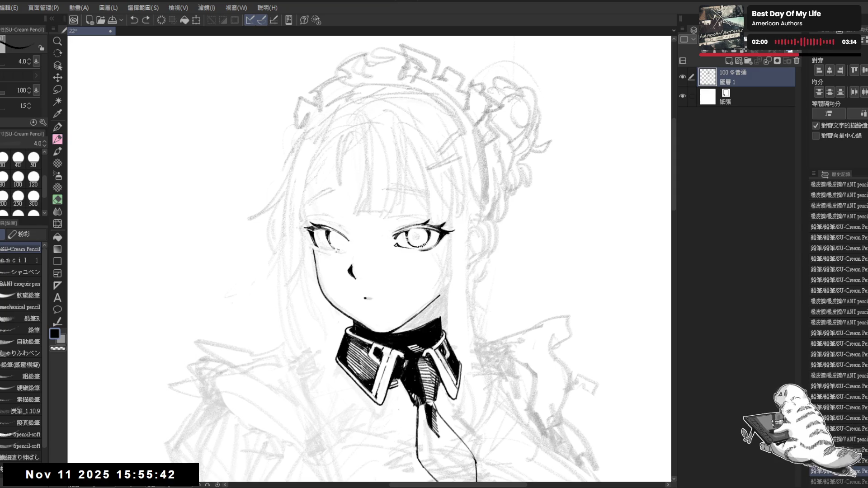
Step: Rotate the canvas about 30° and erase a small mark near the right eye
key("h")
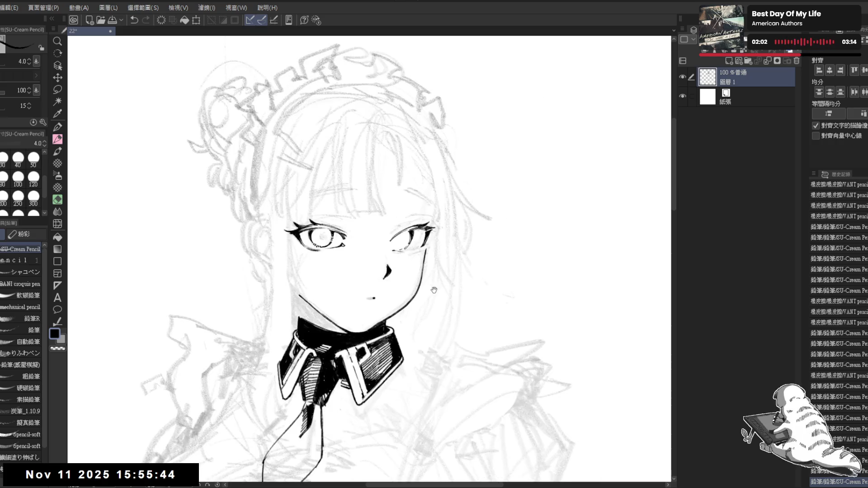
key("minus")
left_click_drag(398, 220, 390, 240)
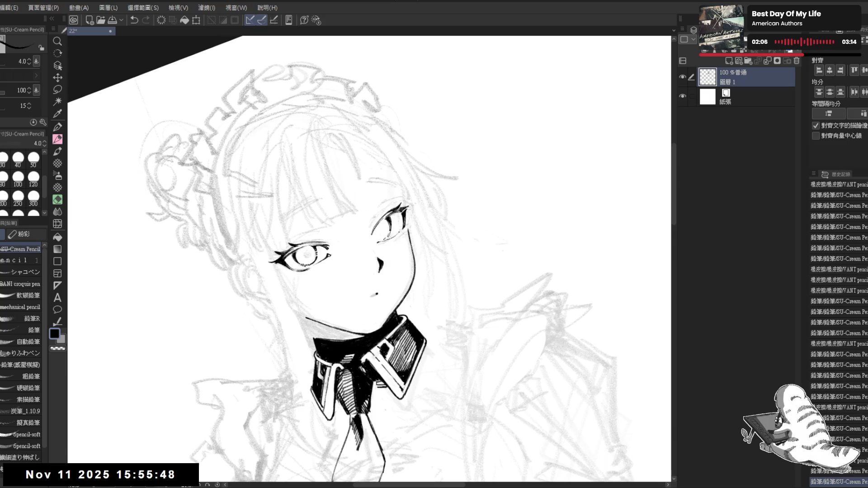
key("minus")
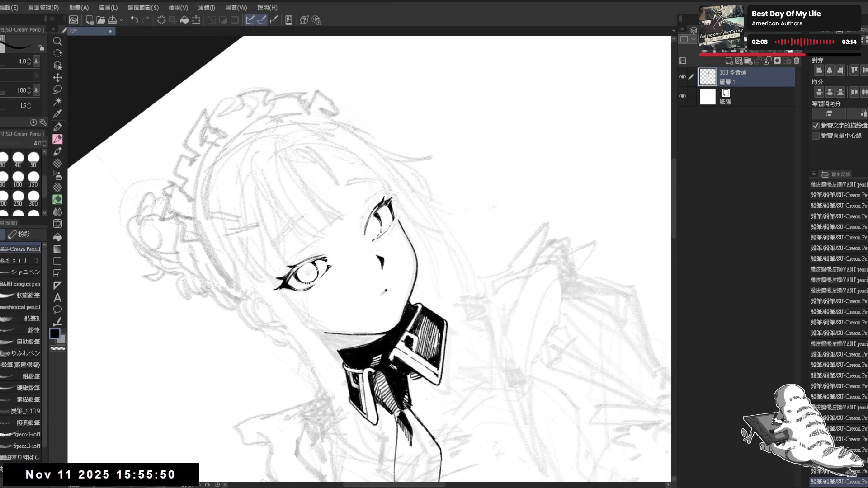
left_click_drag(393, 232, 394, 232)
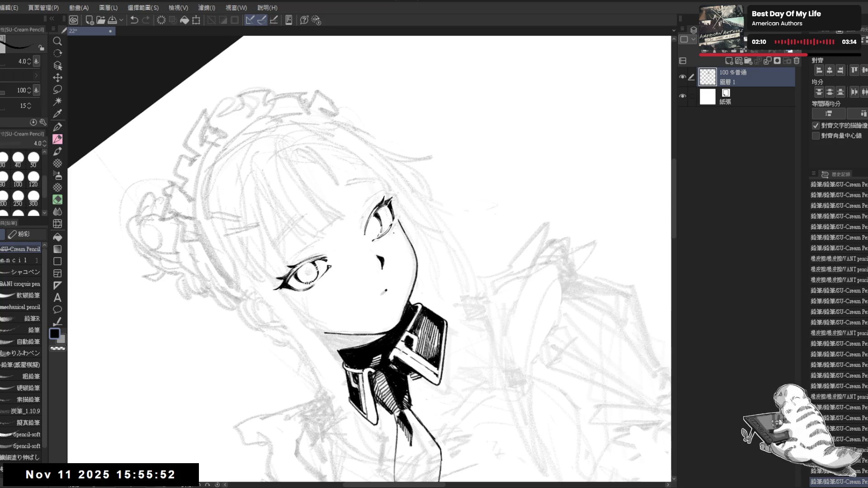
key("asciicircum")
key("asciicircum")
key("asciicircum")
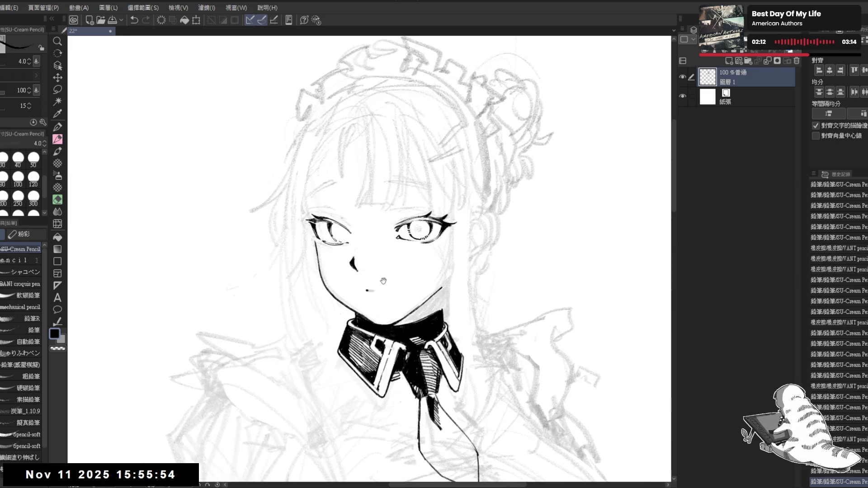
key("minus")
key("minus")
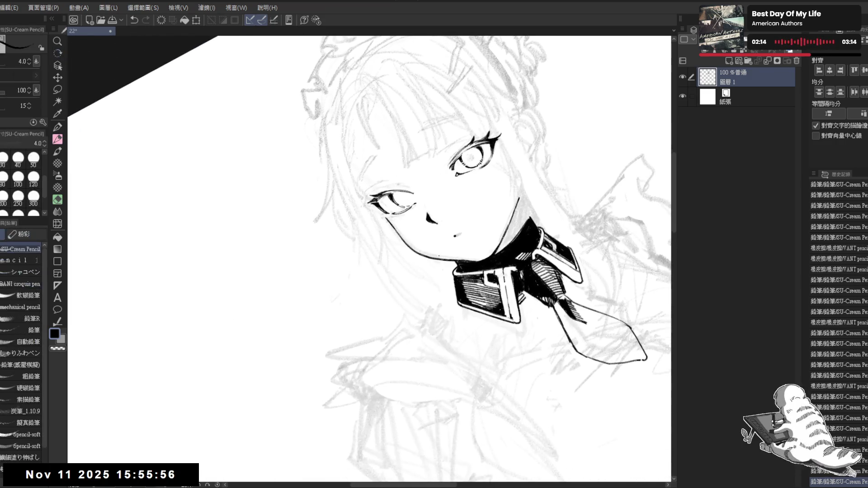
left_click_drag(405, 317, 406, 229)
key("ctrl+z")
key("minus")
key("minus")
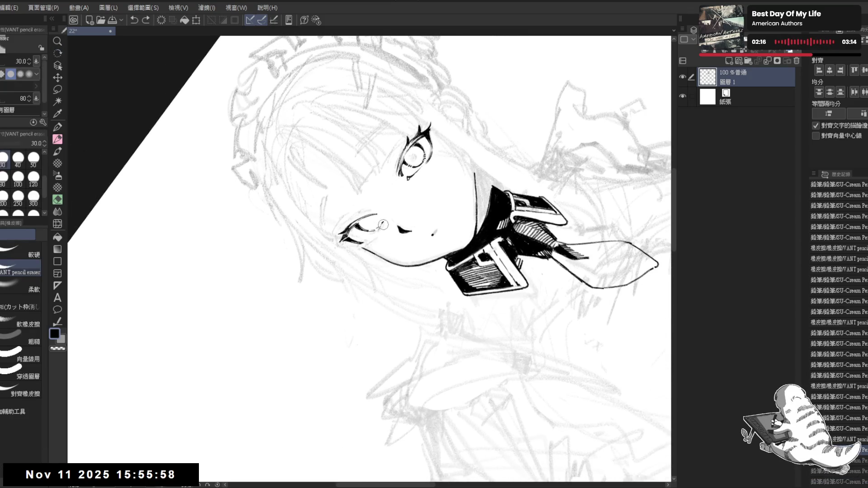
key("p")
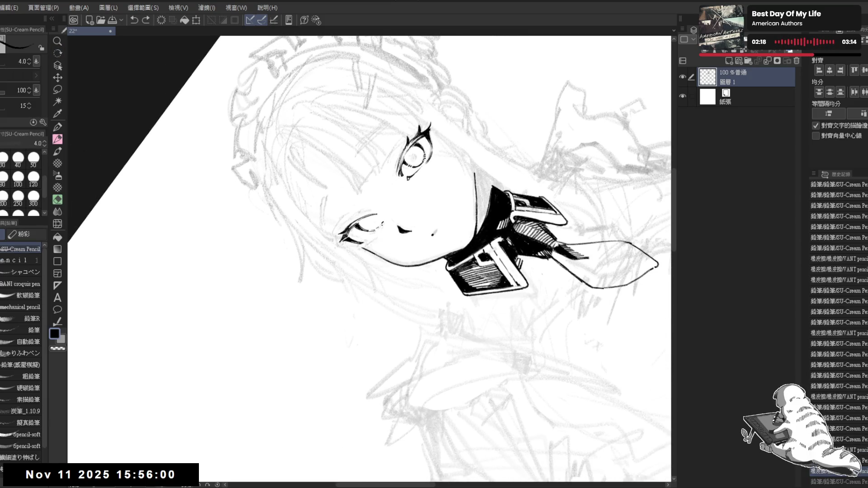
Step: Redraw the short stroke near the eye and erase a small spot beside it
left_click_drag(380, 225, 376, 237)
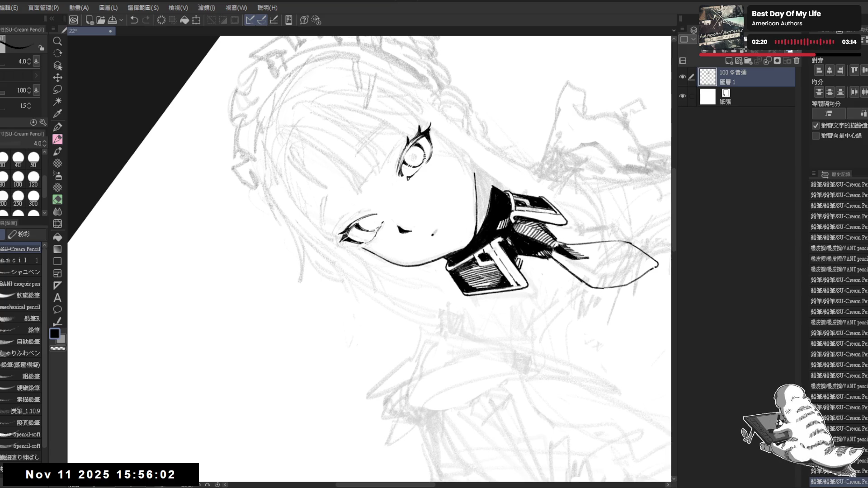
key("ctrl+z")
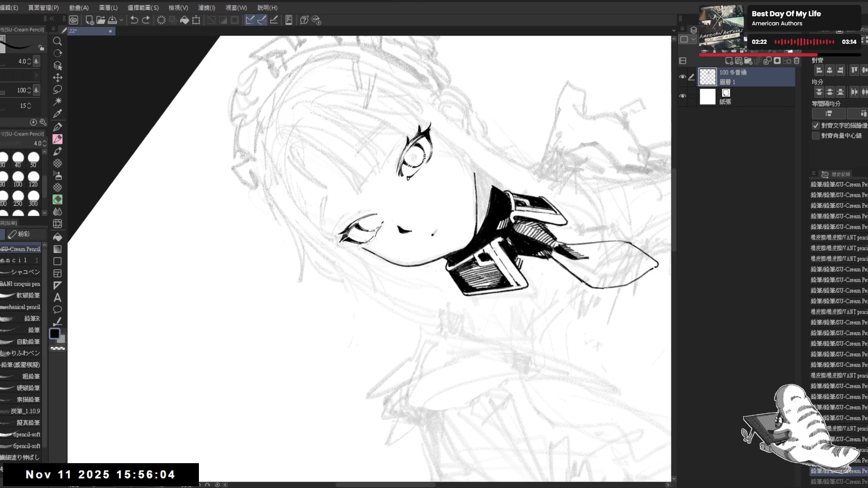
left_click_drag(379, 238, 374, 296)
mouse_move(497, 136)
left_mouse_down()
mouse_move(452, 113)
mouse_move(520, 159)
left_mouse_up()
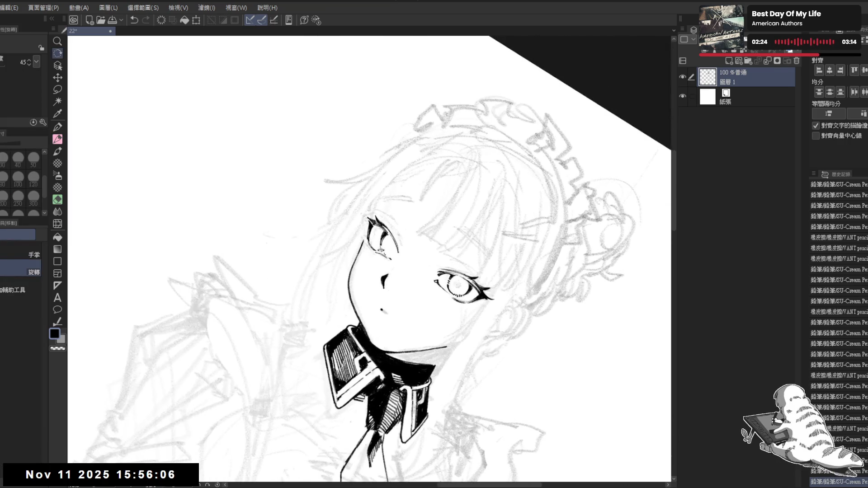
key("e")
left_click(373, 253)
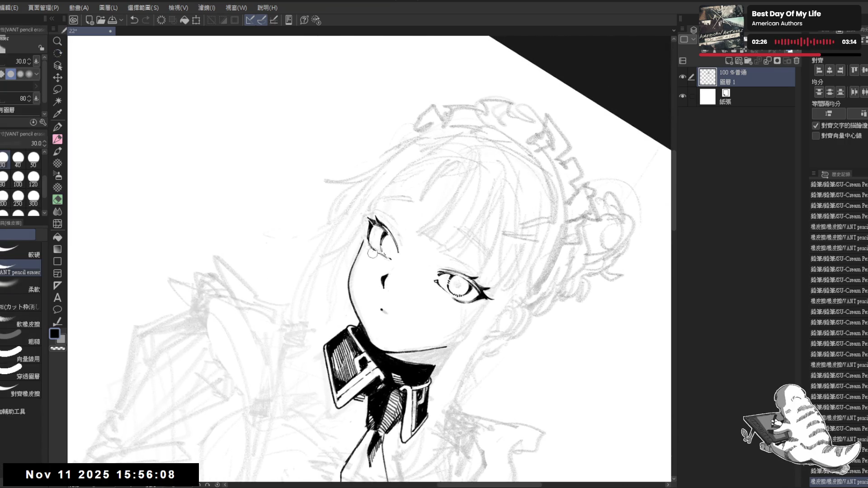
key("p")
mouse_move(374, 248)
left_mouse_down()
mouse_move(381, 253)
mouse_move(365, 236)
mouse_move(354, 247)
mouse_move(369, 251)
left_mouse_up()
key("e")
Step: Return the view upright, check it mirrored, and recentre it on the face and collar
key("r")
key("p")
key("e")
key("p")
key("e")
key("p")
key("h")
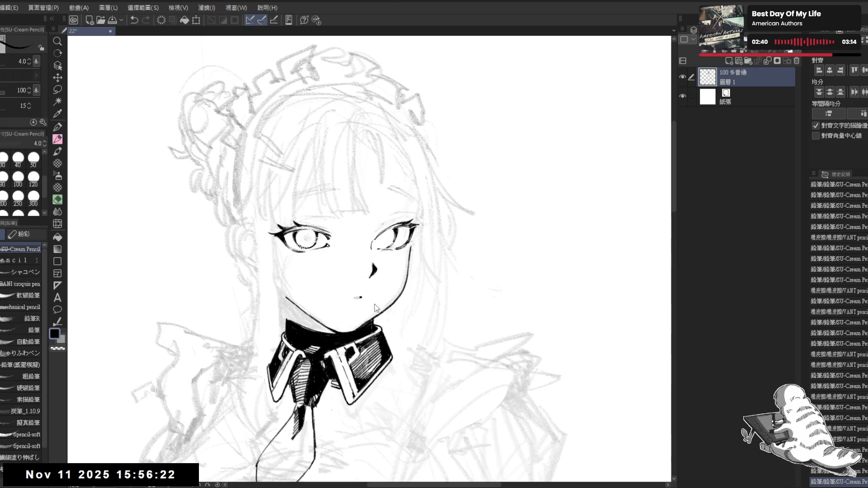
key("h")
left_click_drag(424, 255, 409, 235)
scroll(374, 60, "down", 4)
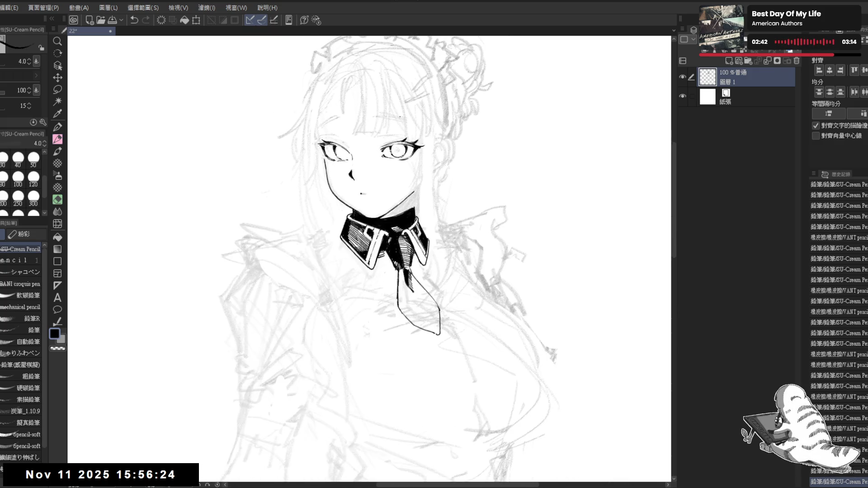
scroll(389, 136, "up", 4)
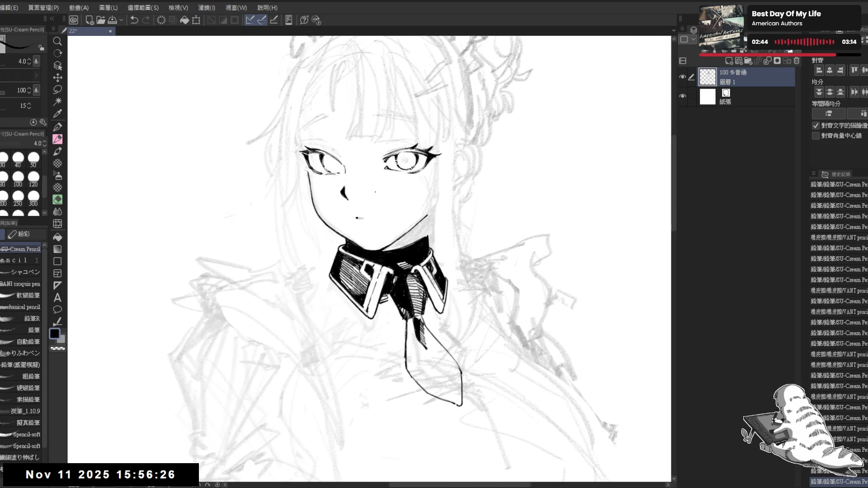
left_click_drag(376, 191, 380, 235)
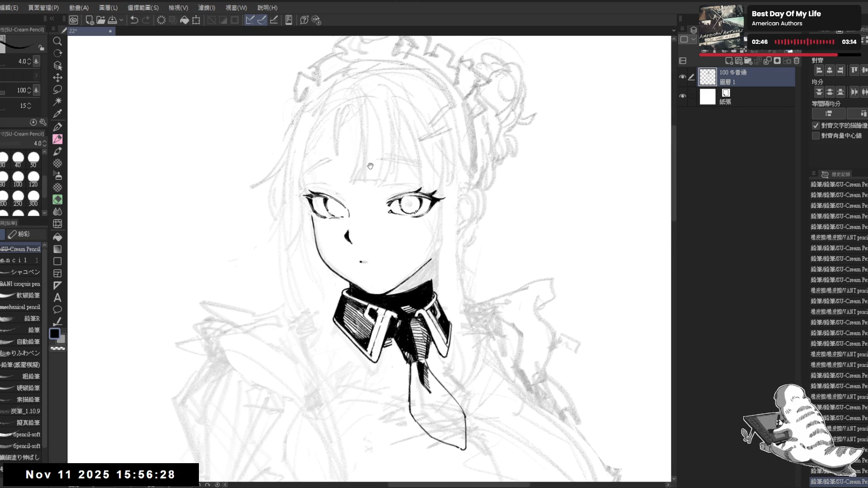
left_click_drag(370, 166, 354, 177)
Step: Try short left eyelid strokes with the canvas rotated about 40° counterclockwise
mouse_move(296, 206)
left_mouse_down()
mouse_move(327, 202)
mouse_move(321, 211)
mouse_move(321, 203)
left_mouse_up()
key("ctrl+z")
key("ctrl+z")
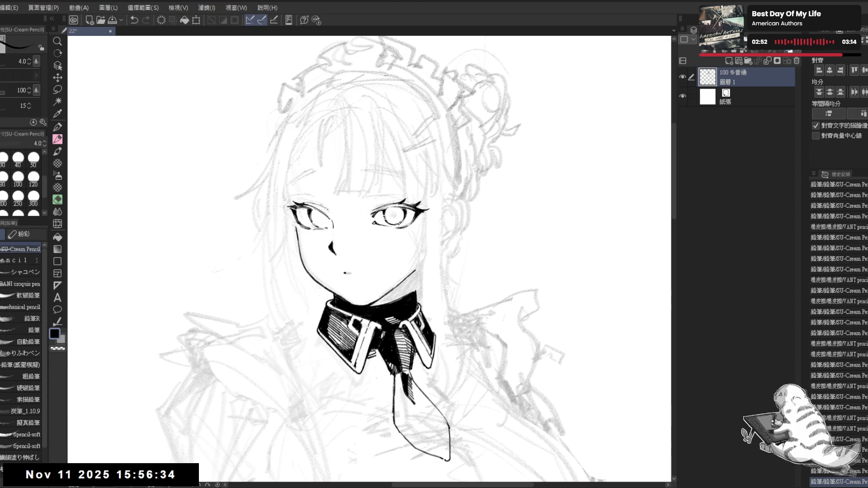
key("r")
left_click_drag(407, 202, 375, 311)
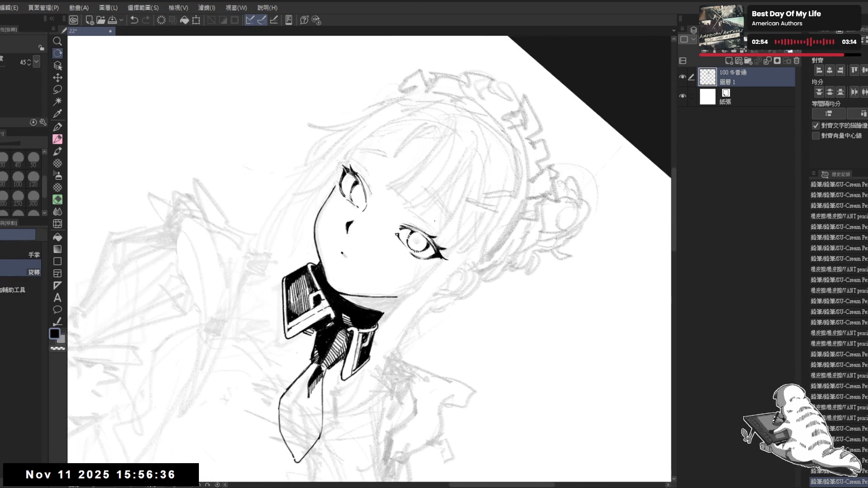
key("p")
key("ctrl+z")
mouse_move(408, 212)
left_mouse_down()
mouse_move(418, 219)
mouse_move(404, 215)
left_mouse_up()
key("ctrl+z")
left_click_drag(410, 211, 404, 216)
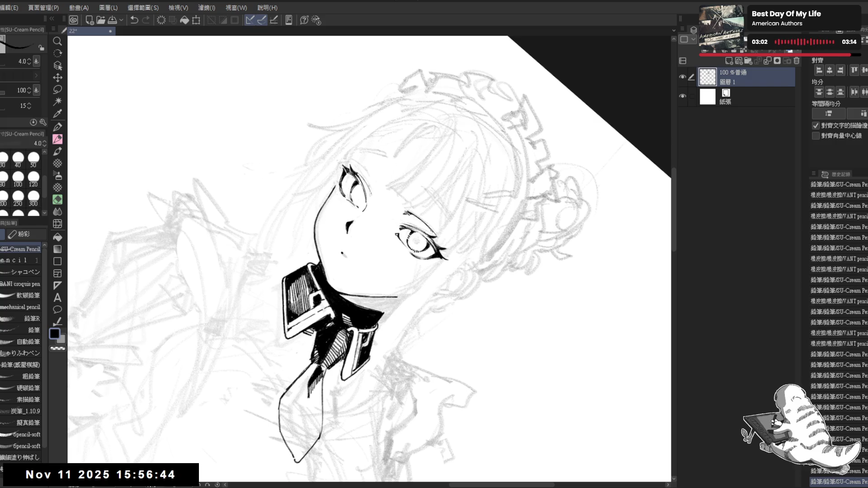
Step: Reset the view upright and undo the stray stroke across the right eye
mouse_move(452, 316)
left_mouse_down()
mouse_move(471, 323)
mouse_move(398, 366)
left_mouse_up()
key("ctrl+z")
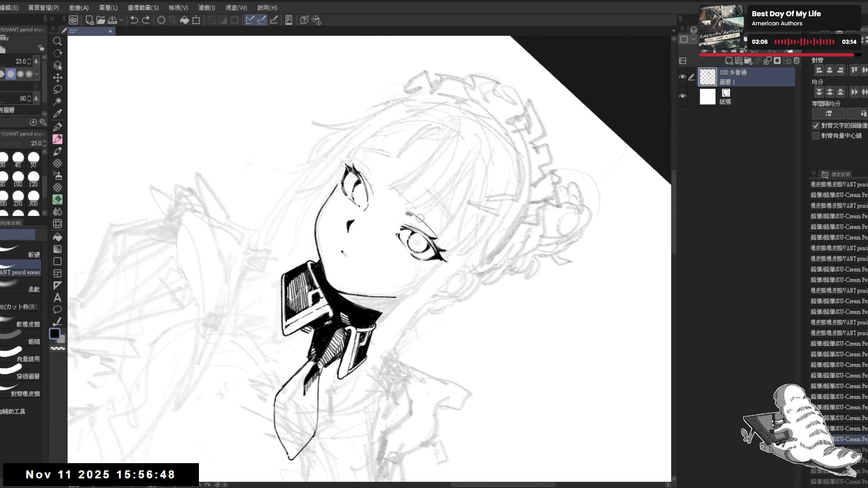
key("p")
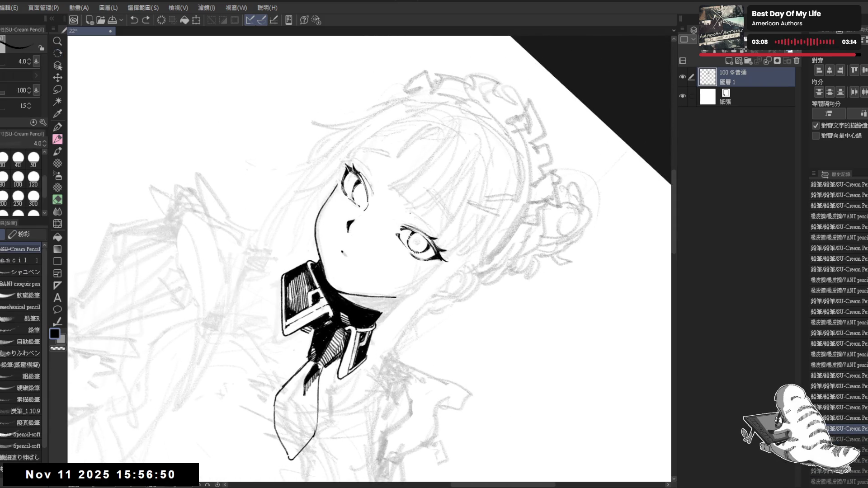
left_click_drag(424, 229, 436, 239)
key("ctrl+z")
key("ctrl+z")
key("ctrl+@")
left_click_drag(349, 277, 357, 287)
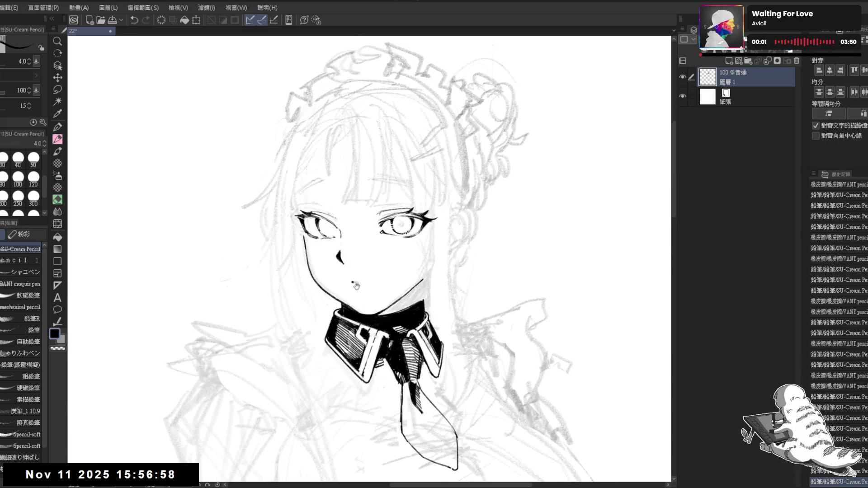
key("minus")
key("minus")
key("minus")
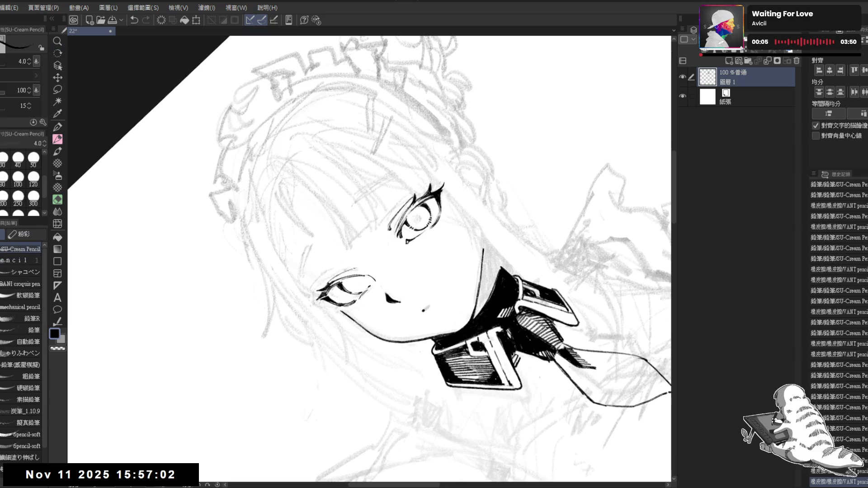
key("ctrl+@")
key("ctrl+z")
Step: Tilt the view clockwise and draw the diagonal tie line, reworking its top end
key("asciicircum")
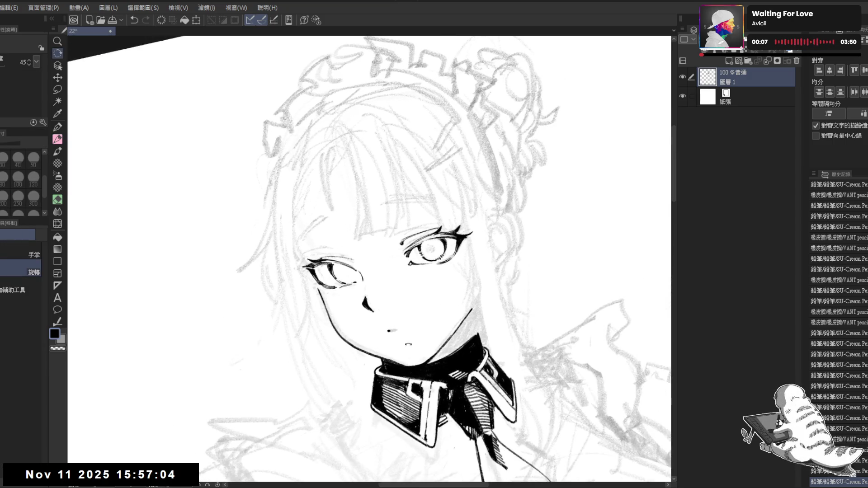
key("asciicircum")
key("asciicircum")
key("asciicircum")
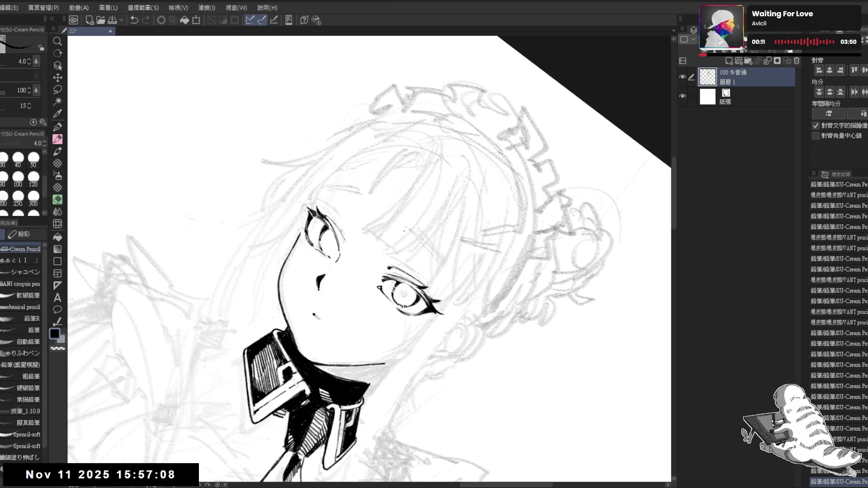
key("ctrl+@")
key("asciicircum")
key("asciicircum")
key("asciicircum")
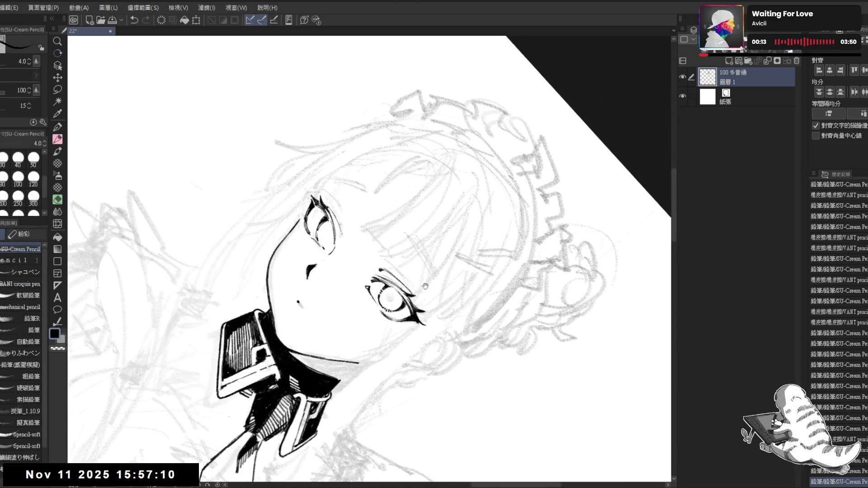
left_click_drag(393, 224, 425, 281)
key("ctrl+z")
left_click_drag(392, 223, 425, 281)
key("ctrl+z")
mouse_move(391, 222)
left_mouse_down()
mouse_move(418, 249)
mouse_move(429, 277)
mouse_move(437, 379)
mouse_move(412, 425)
left_mouse_up()
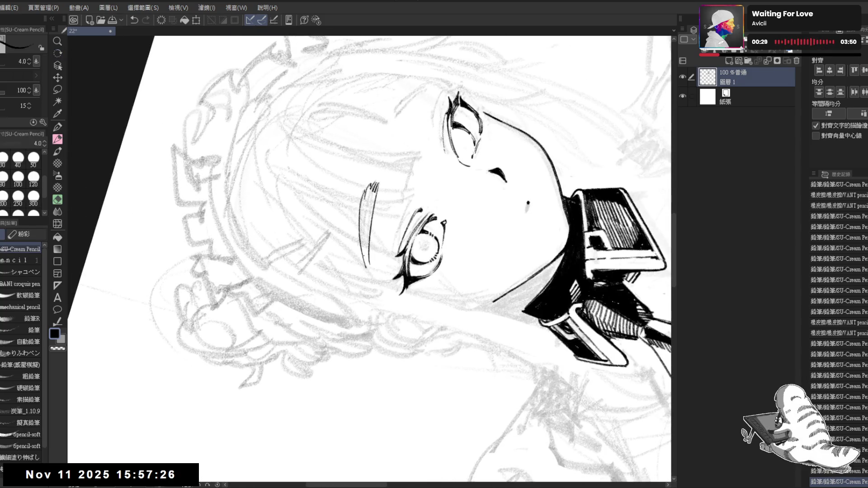
Step: Darken the left eye's lash line and erase stray marks by the eyebrow and eye
left_click_drag(370, 253, 368, 269)
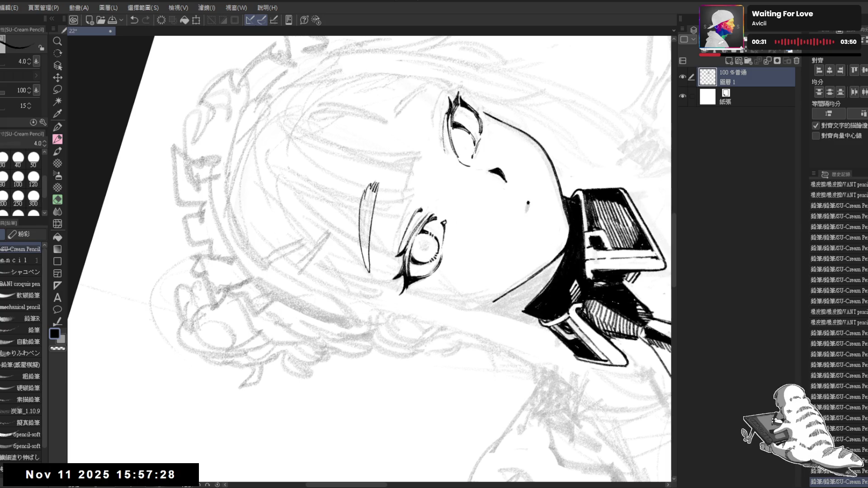
mouse_move(402, 228)
left_mouse_down()
mouse_move(415, 312)
mouse_move(421, 290)
mouse_move(405, 293)
left_mouse_up()
key("e")
mouse_move(431, 254)
left_mouse_down()
mouse_move(395, 167)
mouse_move(374, 131)
mouse_move(364, 131)
mouse_move(381, 176)
left_mouse_up()
left_click(395, 166)
scroll(362, 134, "up", 2)
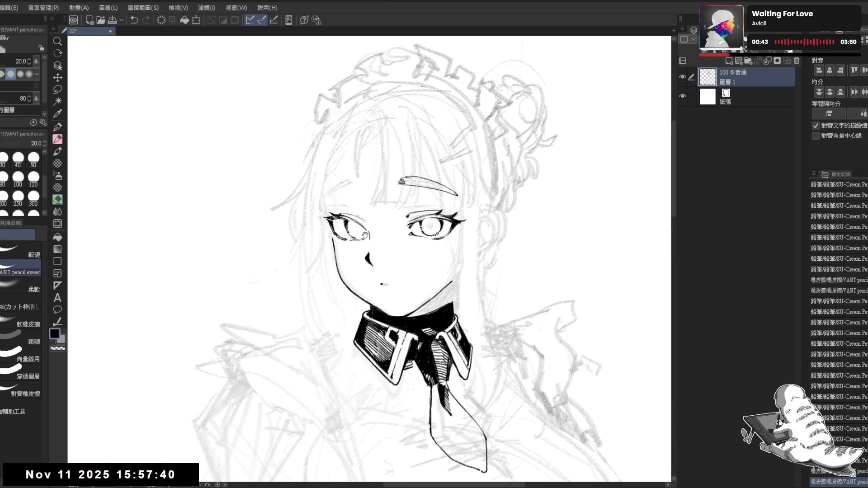
left_click_drag(371, 234, 351, 236)
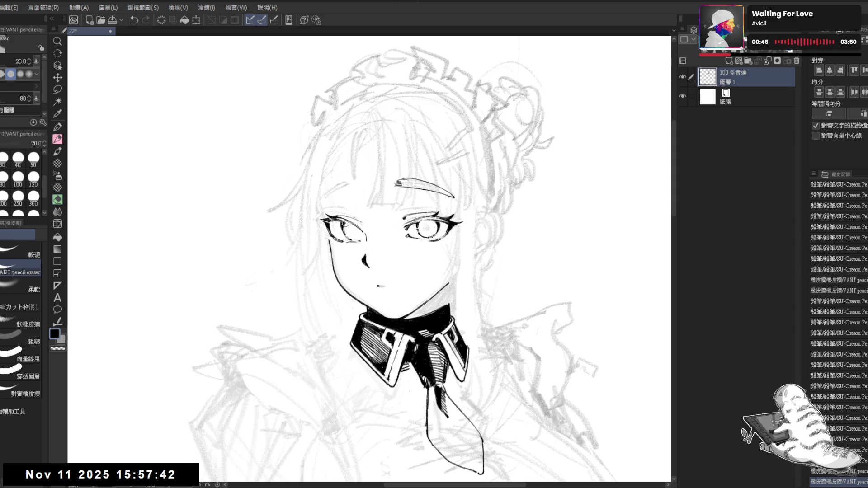
left_click_drag(348, 240, 339, 223)
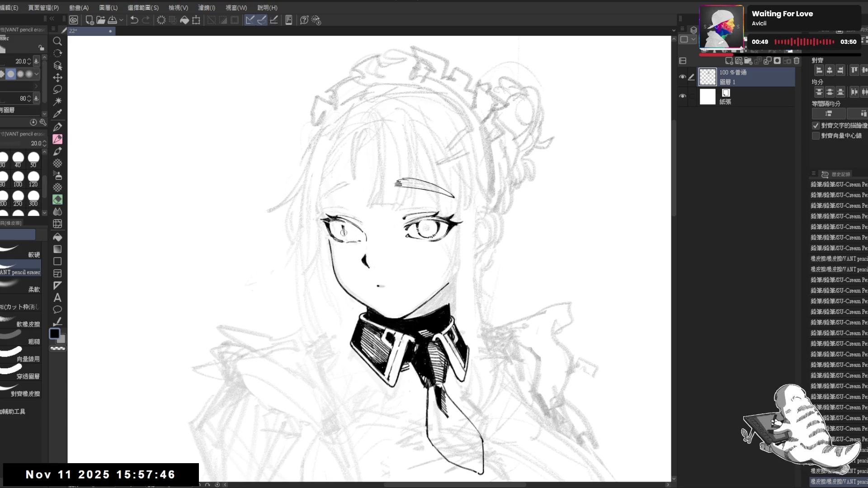
Step: Ink short strokes at the left eye's inner corner with the SU-Cream Pencil, then check it mirrored
left_click(342, 223)
key("p")
left_click_drag(337, 228, 340, 231)
key("ctrl+z")
key("ctrl+z")
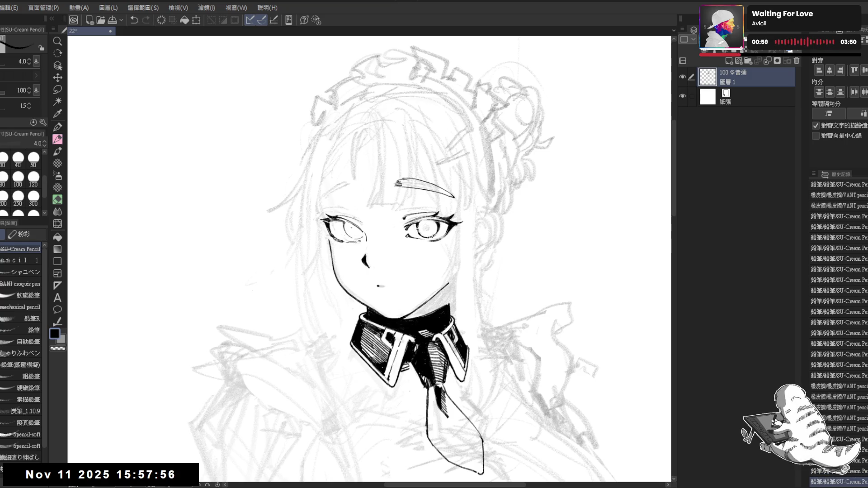
left_click_drag(342, 223, 343, 234)
key("ctrl+z")
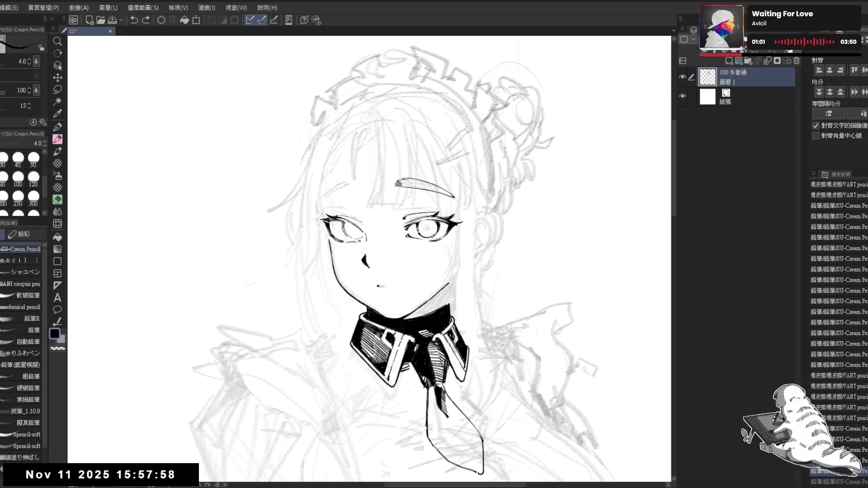
key("ctrl+y")
left_click_drag(342, 220, 344, 231)
left_click_drag(341, 221, 343, 230)
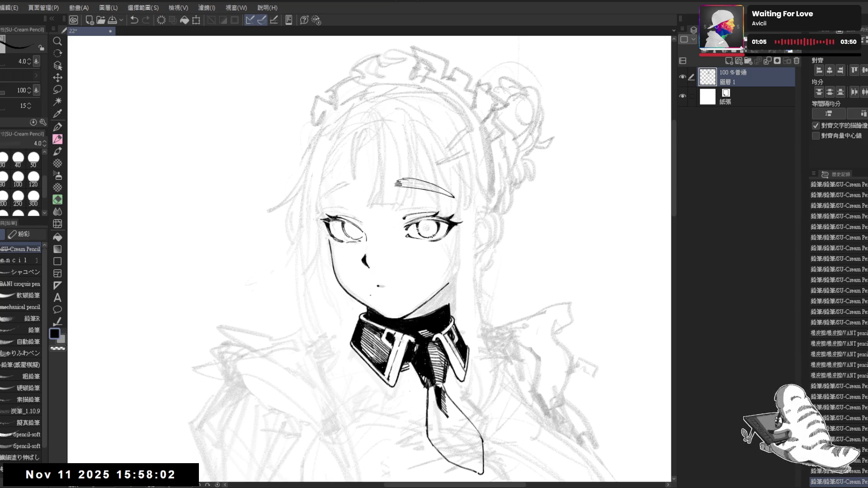
key("h")
key("h")
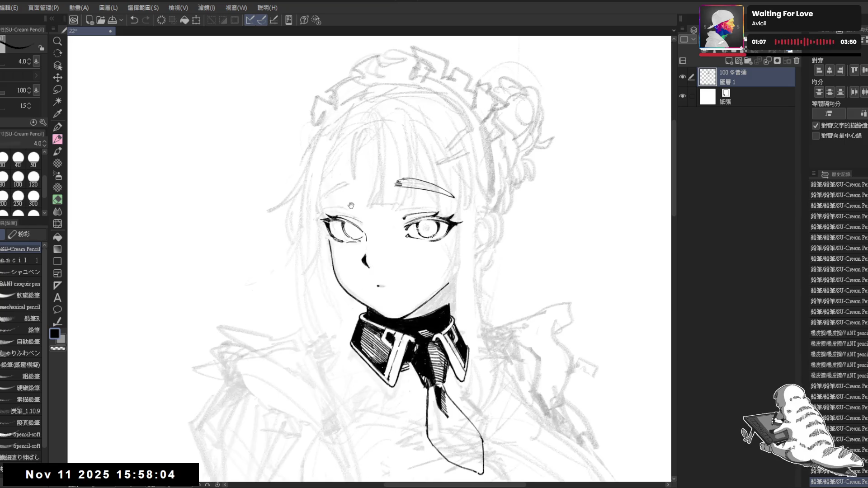
key("ctrl+minus")
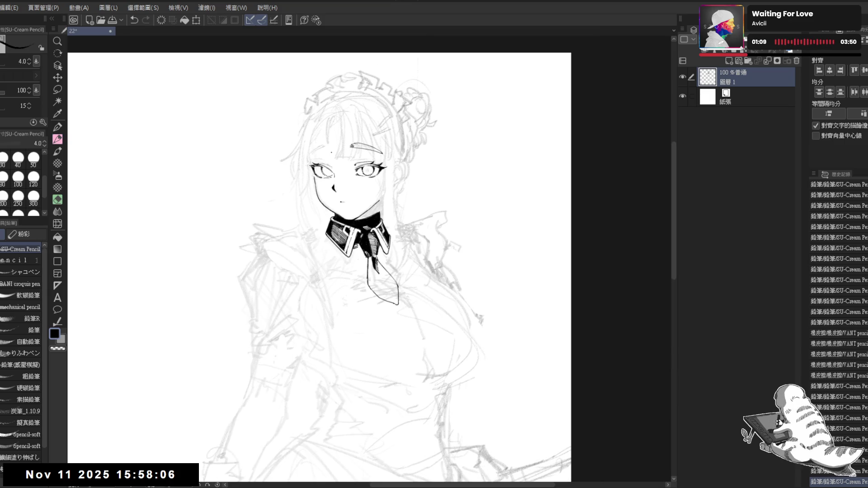
left_click_drag(337, 133, 337, 144)
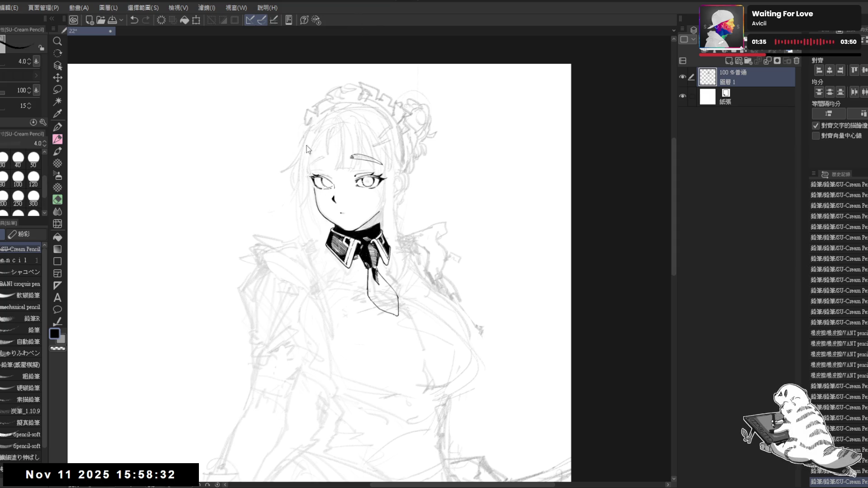
key("ctrl+s")
Step: Erase a small mark near the left eye and try an eyebrow stroke above it
scroll(348, 185, "up", 3)
key("e")
left_click_drag(330, 177, 336, 181)
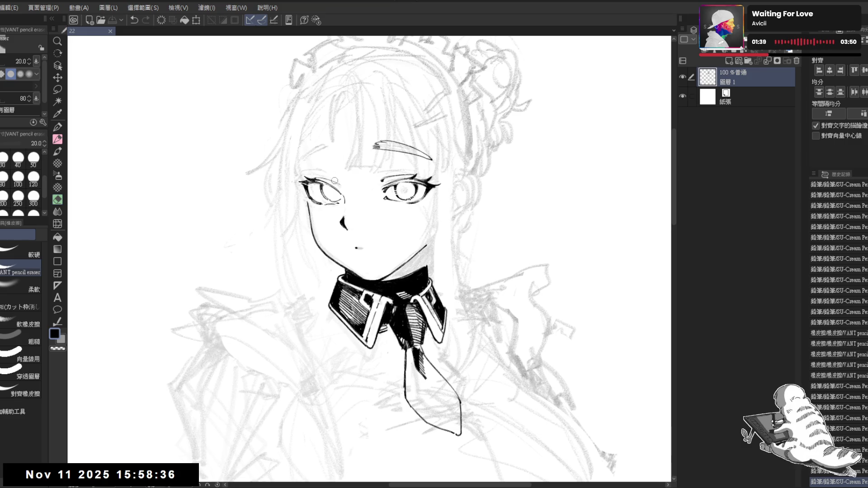
key("p")
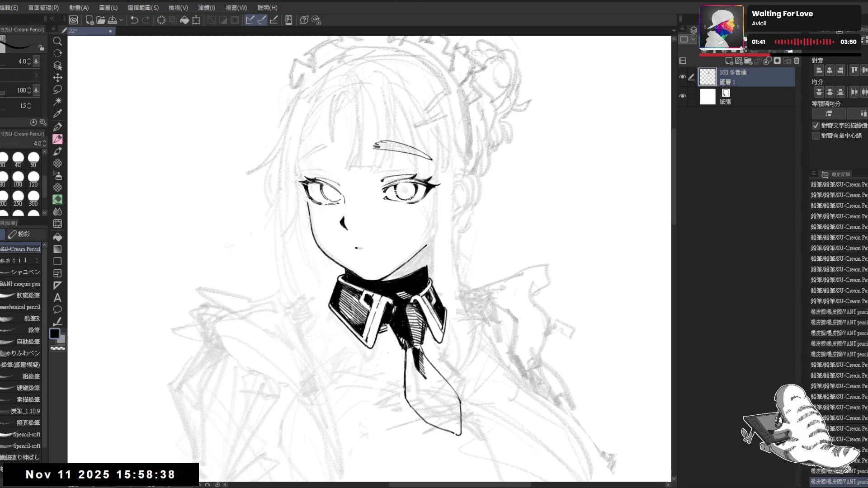
left_click(339, 189)
key("ctrl+z")
left_click_drag(344, 187, 345, 206)
key("e")
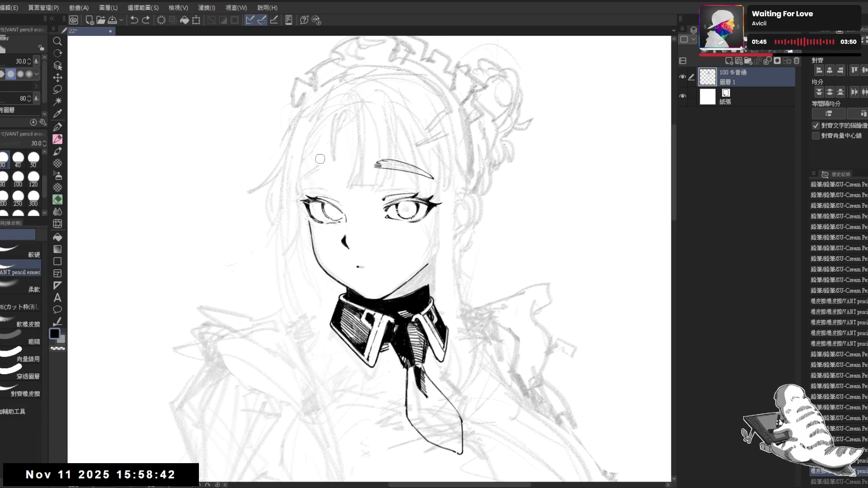
key("p")
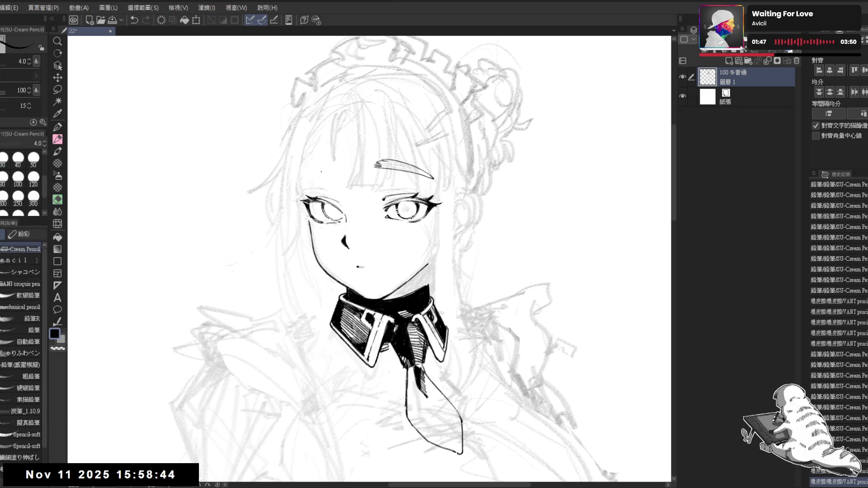
mouse_move(305, 175)
left_mouse_down()
mouse_move(341, 171)
mouse_move(320, 166)
mouse_move(331, 164)
left_mouse_up()
key("ctrl+z")
key("ctrl+z")
key("ctrl+z")
key("ctrl+z")
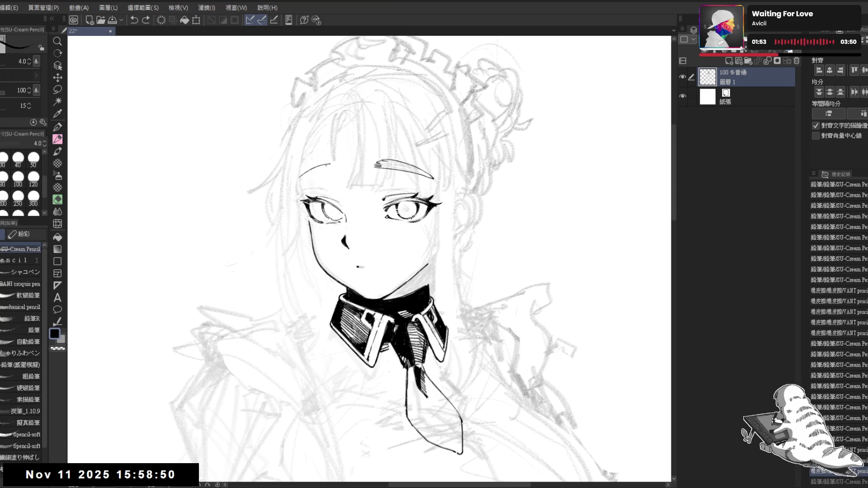
Step: In a mirrored, rotated view, erase stray pencil marks and hair-strand lines near the face
key("h")
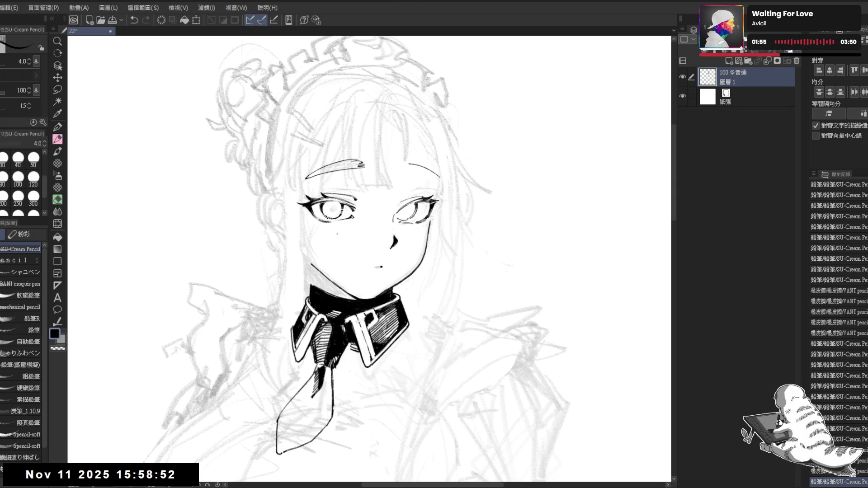
key("asciicircum")
key("asciicircum")
key("e")
left_click_drag(400, 199, 406, 206)
key("p")
key("ctrl+z")
key("ctrl+z")
key("e")
left_click_drag(394, 193, 417, 225)
key("p")
key("ctrl+z")
Step: Straighten the view and trim the lower end of the left eyebrow with the eraser
key("e")
key("p")
key("ctrl+at")
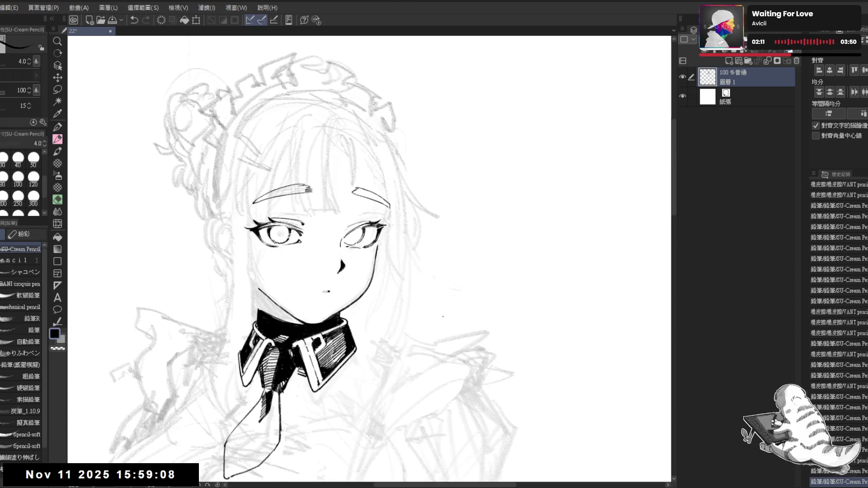
left_click_drag(408, 272, 461, 240)
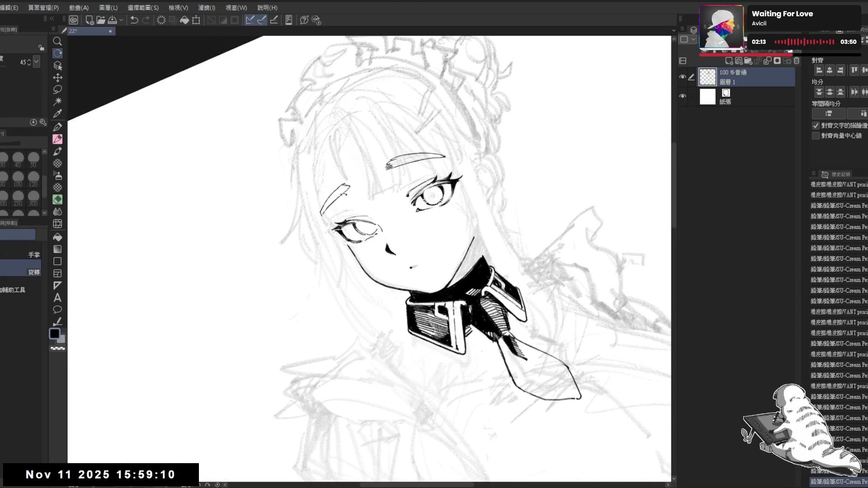
key("ctrl+z")
key("e")
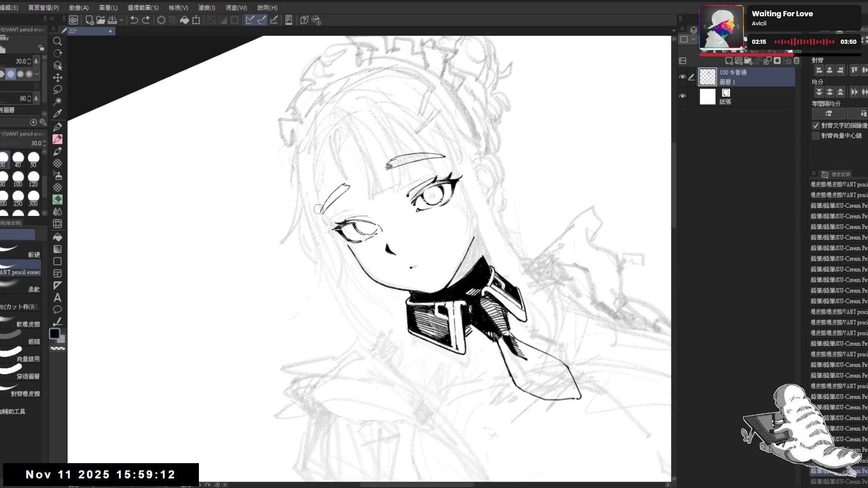
key("ctrl+at")
left_click_drag(365, 190, 348, 196)
scroll(358, 189, "up", 2)
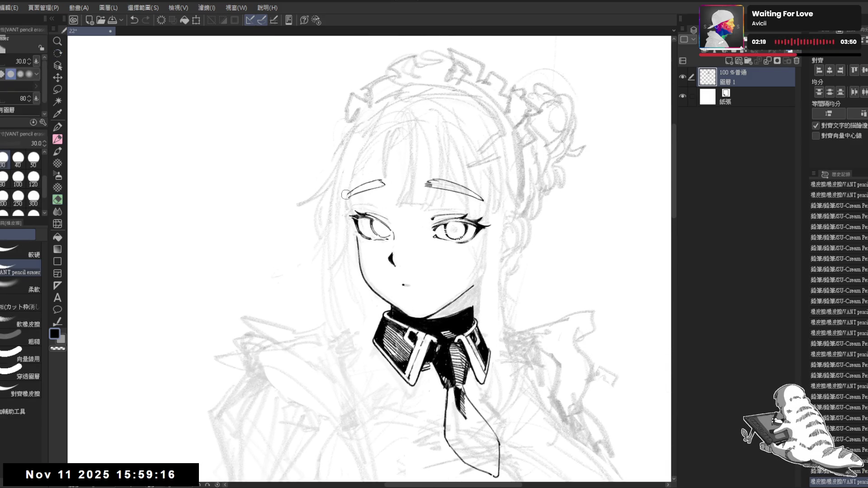
key("p")
scroll(358, 271, "down", 2)
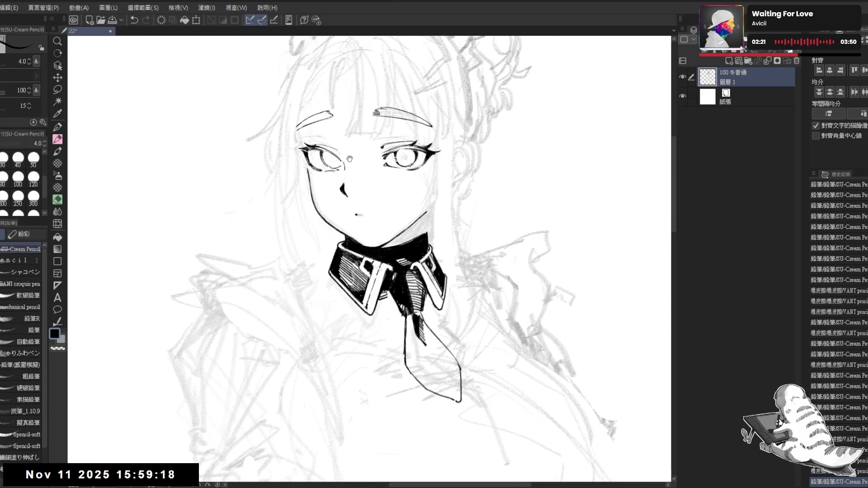
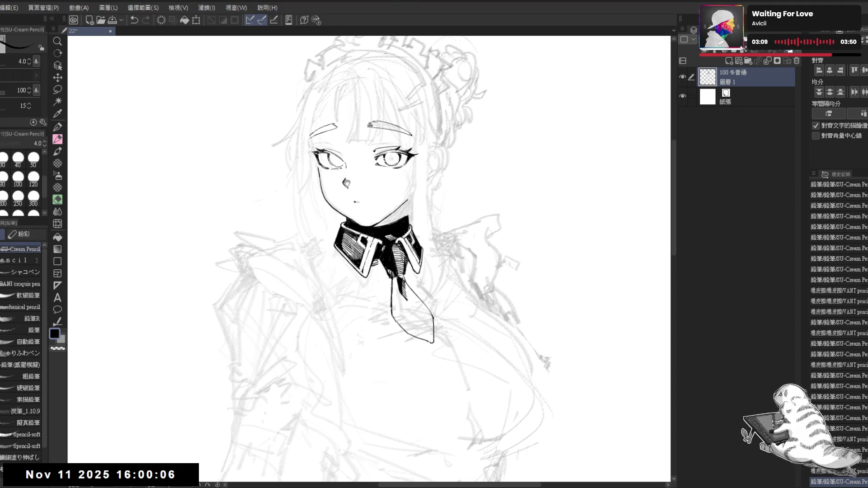
Step: Zoom in on the face and add a tiny SU-Cream Pencil touch near the eye
key("ctrl+plus")
key("ctrl+plus")
scroll(302, 188, "up", 2)
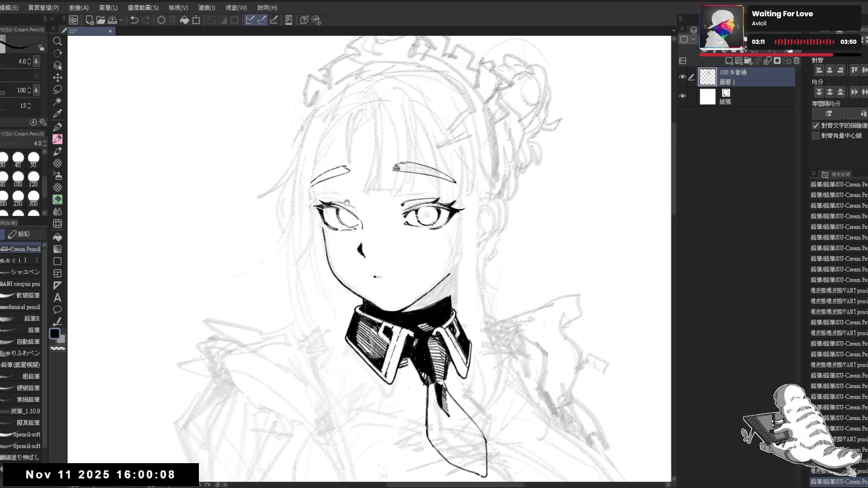
mouse_move(324, 187)
left_mouse_down()
mouse_move(391, 201)
mouse_move(390, 193)
left_mouse_up()
key("e")
key("bracketleft")
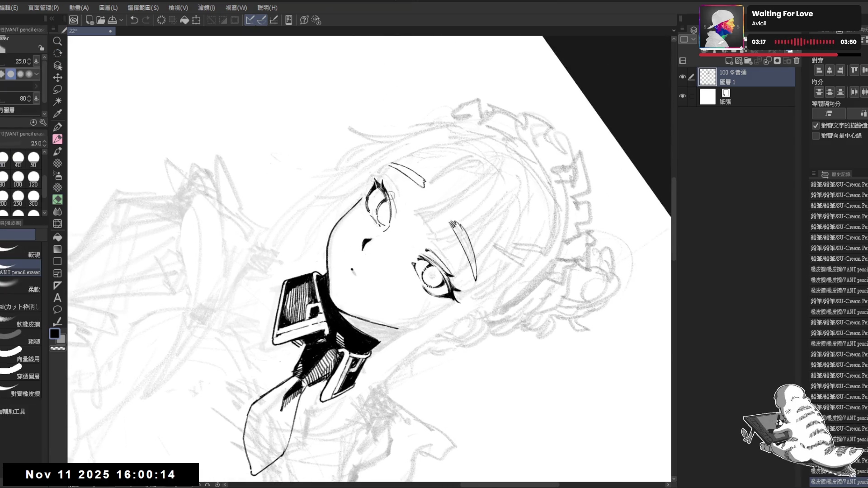
key("p")
left_click_drag(383, 185, 387, 191)
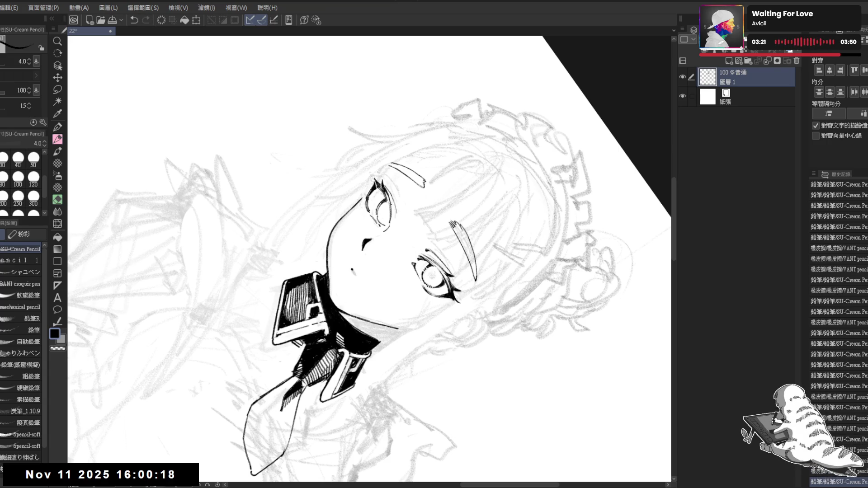
Step: On the mirrored, tilted view, erase a bit at the eye's upper corner and restore the pencil stroke
key("ctrl+at")
key("h")
key("minus")
key("minus")
key("minus")
key("e")
left_click_drag(384, 199, 382, 196)
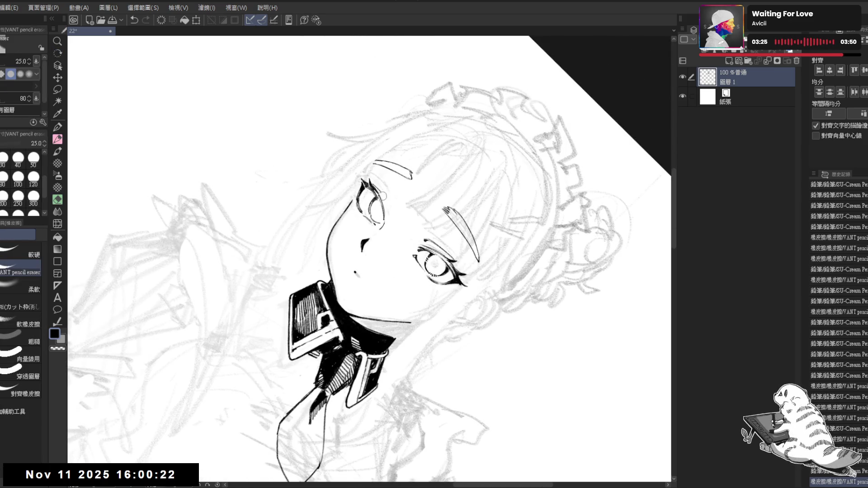
key("ctrl+z")
key("p")
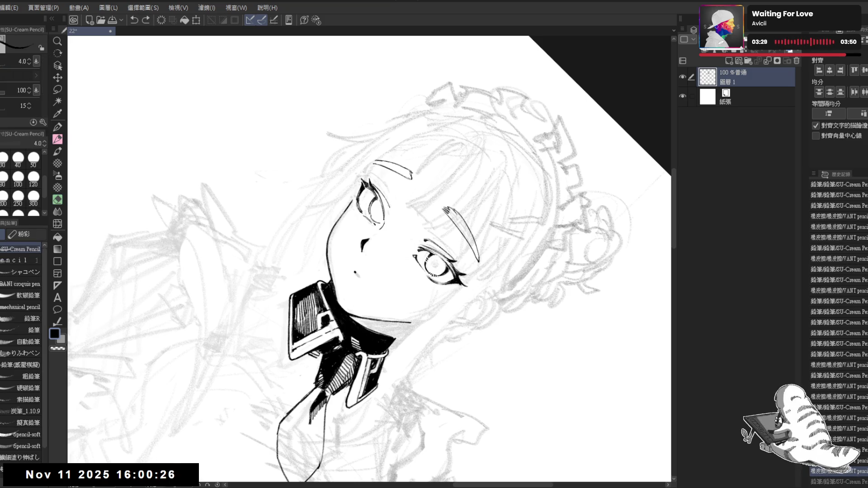
key("ctrl+y")
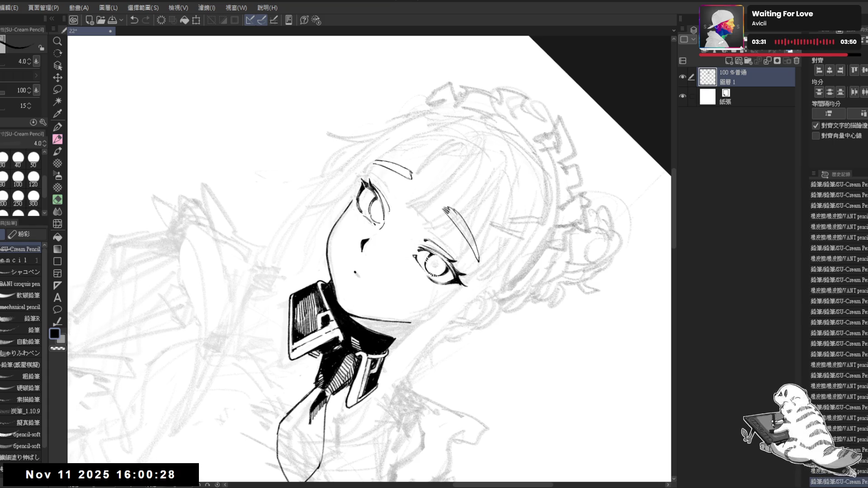
Step: Reset and mirror the view again, then clean up a small stray mark near the face
key("ctrl+0")
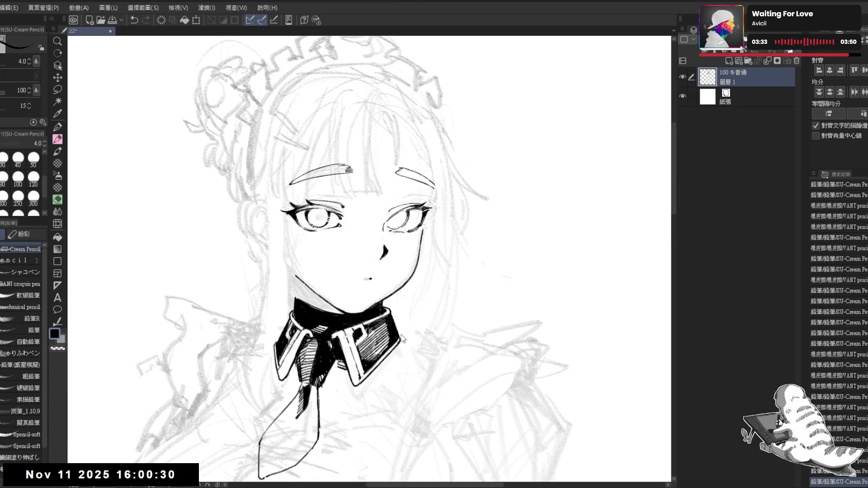
key("h")
mouse_move(348, 189)
left_mouse_down()
mouse_move(344, 196)
mouse_move(366, 219)
mouse_move(359, 209)
left_mouse_up()
key("e")
key("p")
left_click_drag(354, 255, 347, 232)
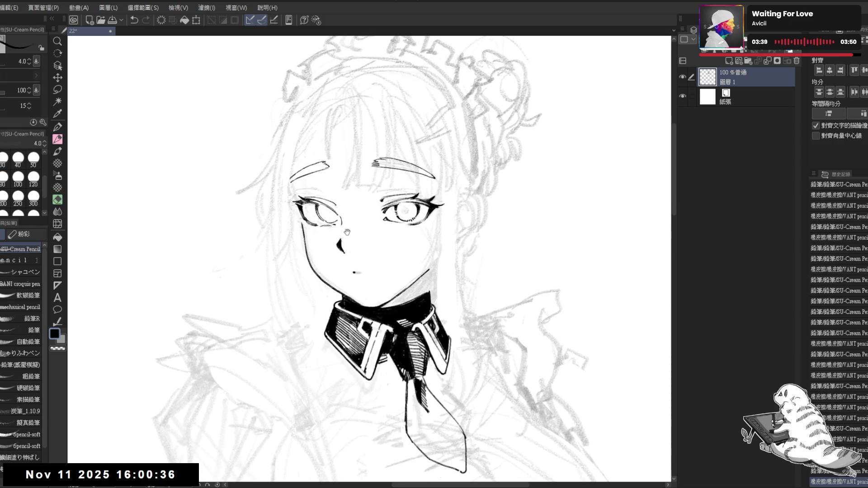
scroll(347, 232, "down", 2)
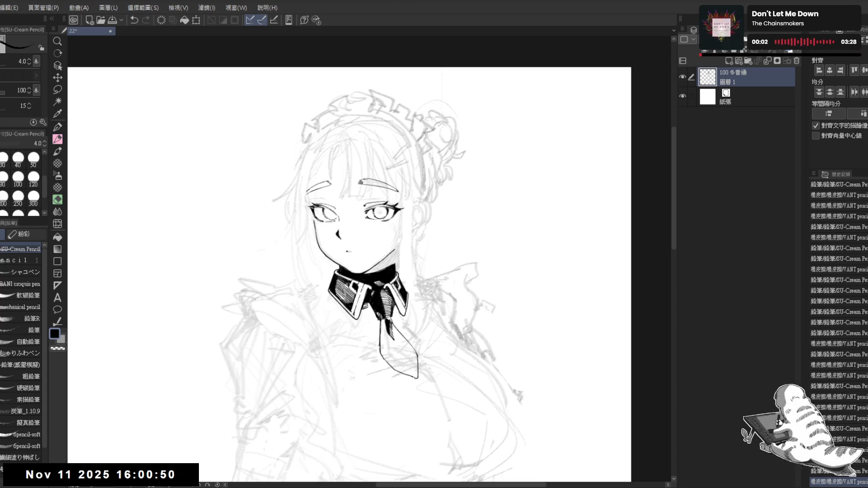
Step: Zoom in and erase the stray mark above the forehead with the size-70 soft eraser, then return to the pencil
scroll(376, 192, "up", 1)
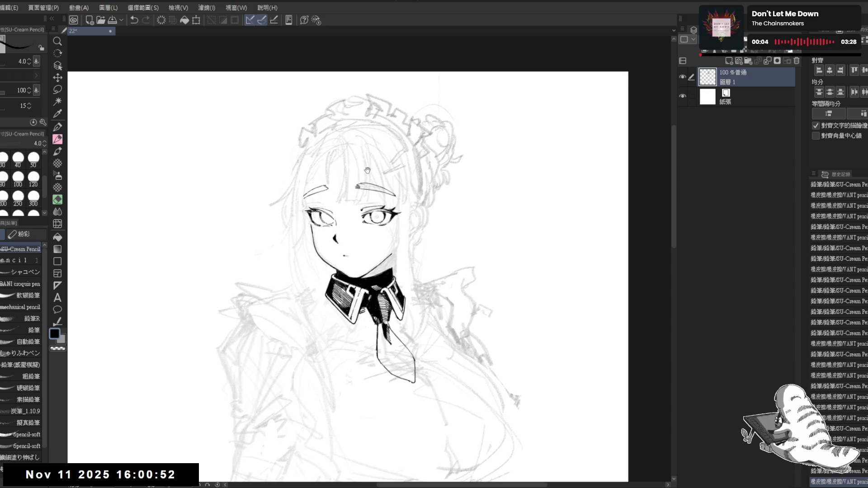
scroll(390, 178, "up", 1)
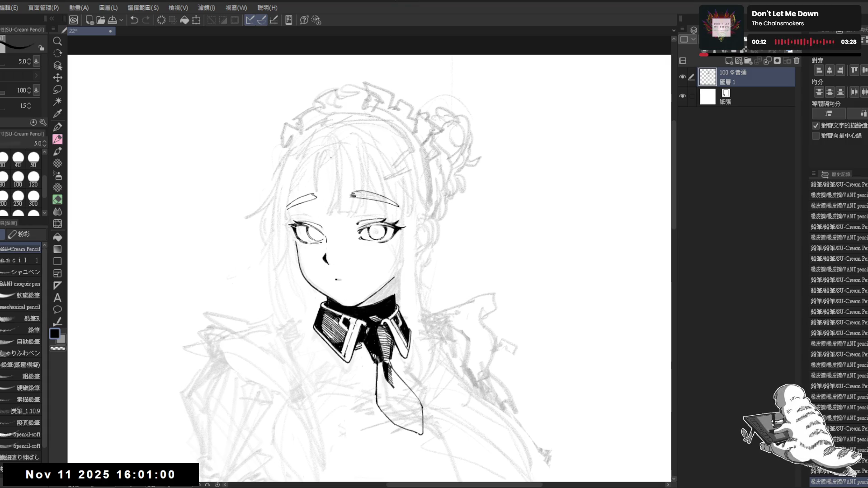
left_click(335, 166)
key("ctrl+z")
key("e")
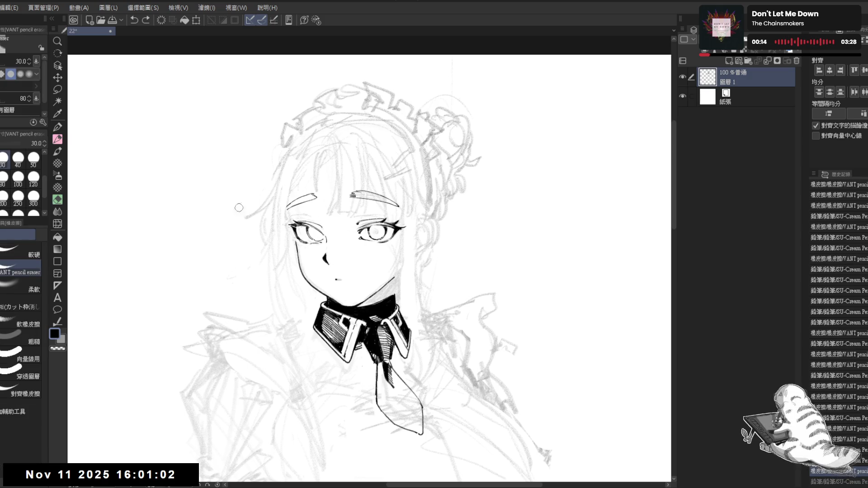
left_click(18, 290)
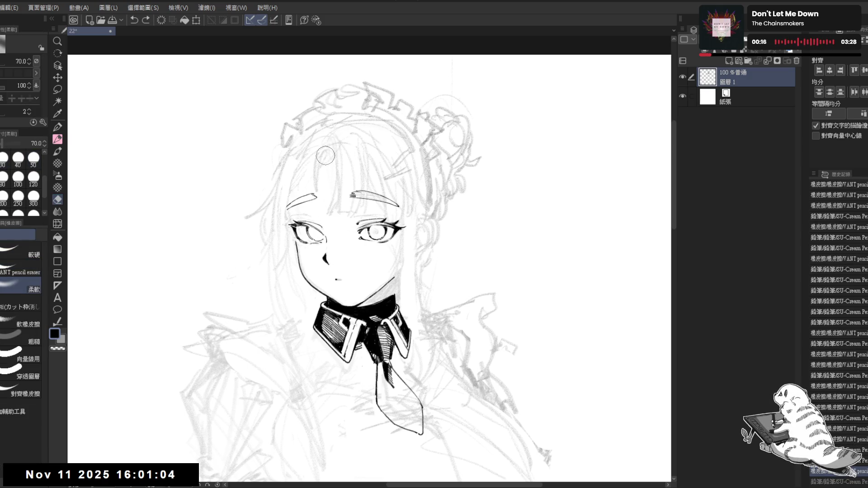
left_click_drag(341, 146, 351, 146)
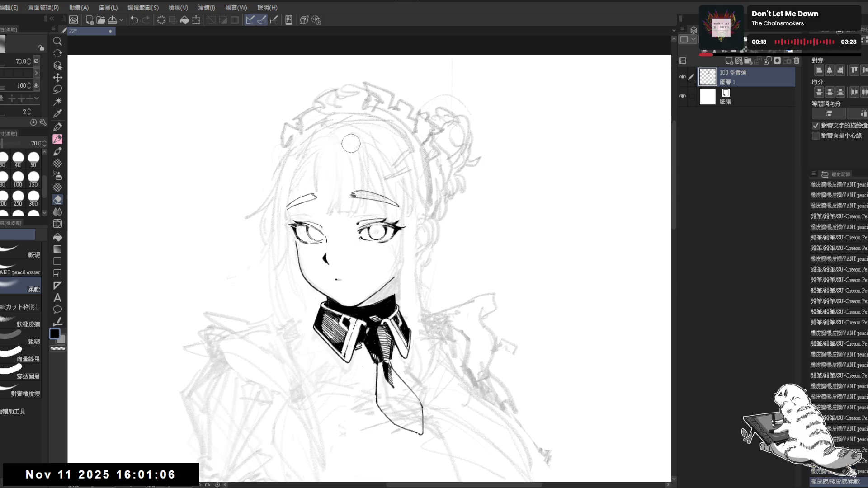
key("p")
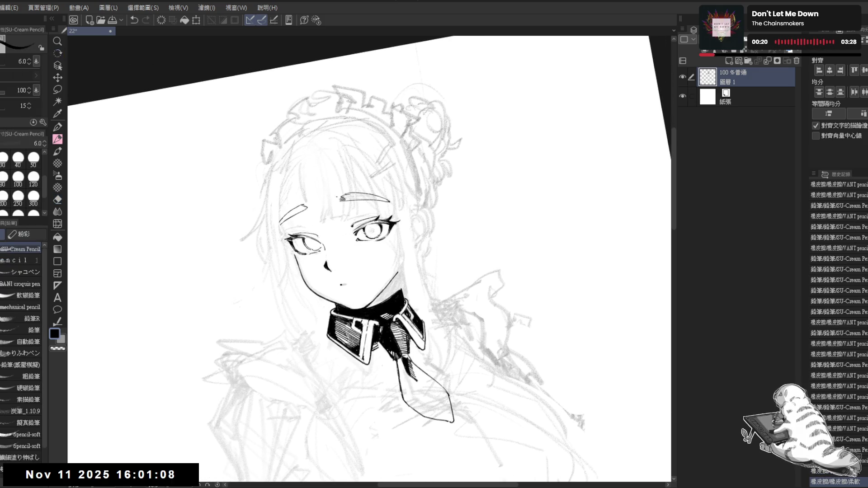
Step: Draw a short hair stroke above the left eyebrow and erase a spot on the forehead
mouse_move(310, 154)
left_mouse_down()
mouse_move(306, 170)
mouse_move(307, 158)
left_mouse_up()
left_click(299, 179)
key("ctrl+z")
key("ctrl+z")
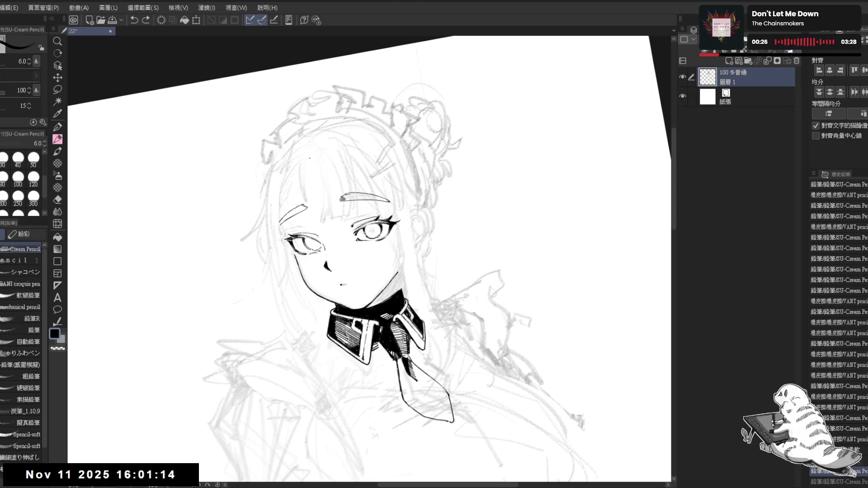
left_click_drag(313, 160, 312, 177)
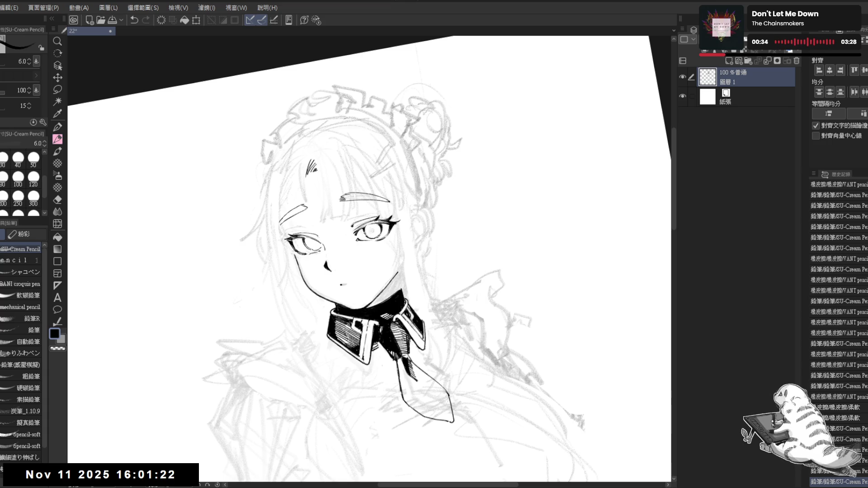
key("e")
left_click(316, 168)
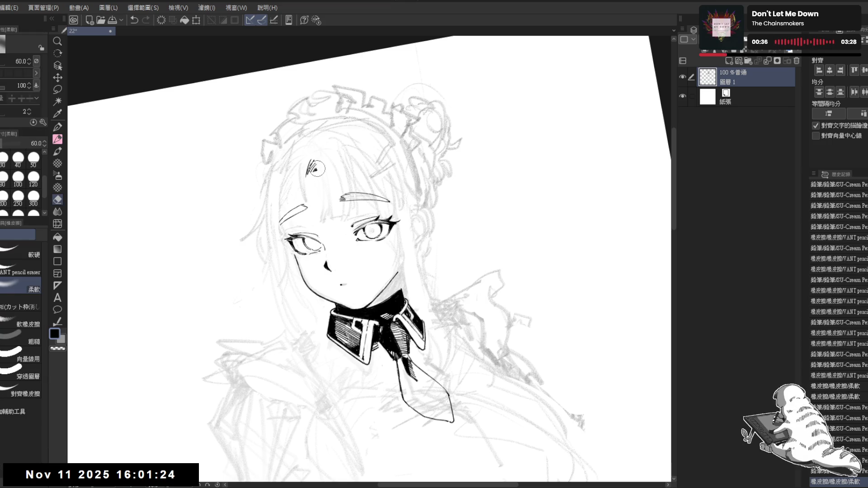
Step: Straighten the view and erase a stray mark in the bangs with the pencil eraser at size 25
key("ctrl+@")
left_click(23, 273)
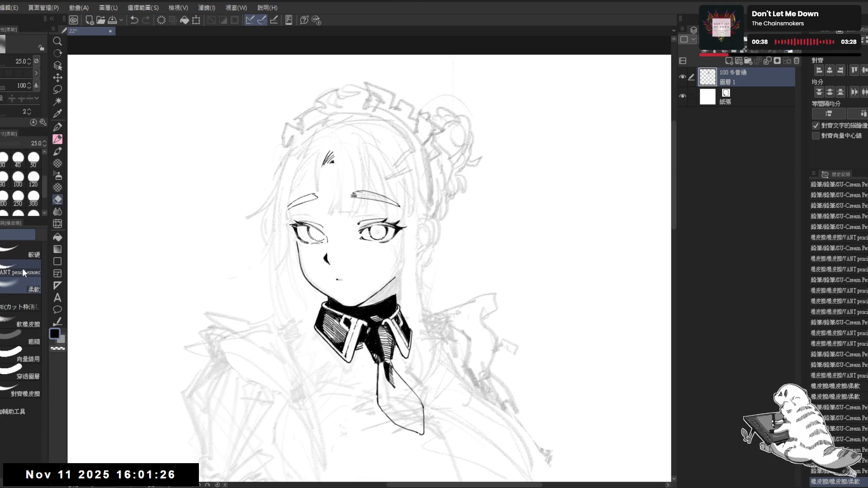
left_click(23, 273)
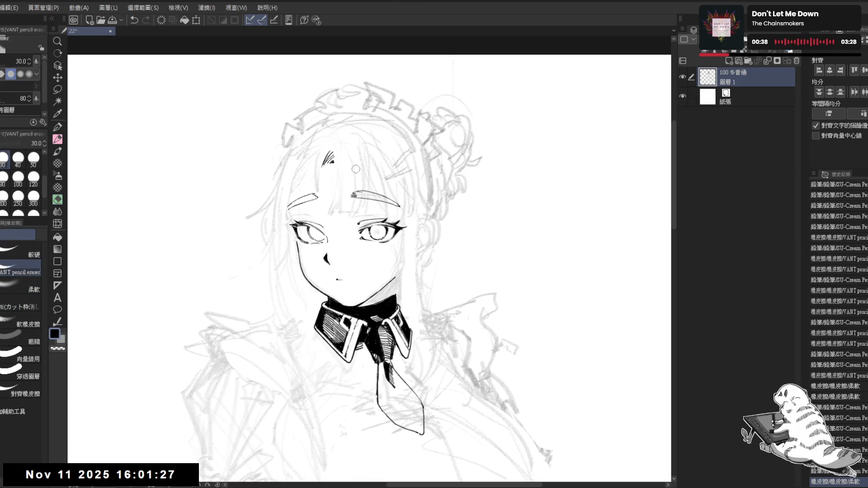
left_click(334, 164)
key("p")
key("ctrl+z")
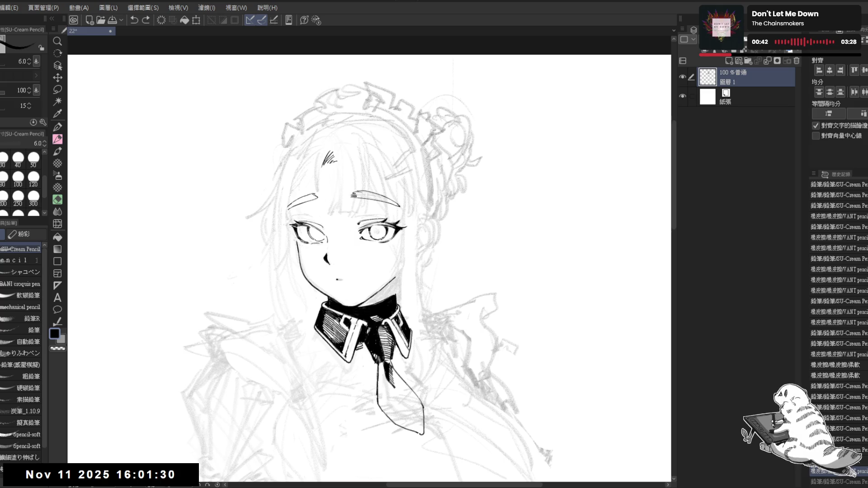
key("ctrl+y")
key("e")
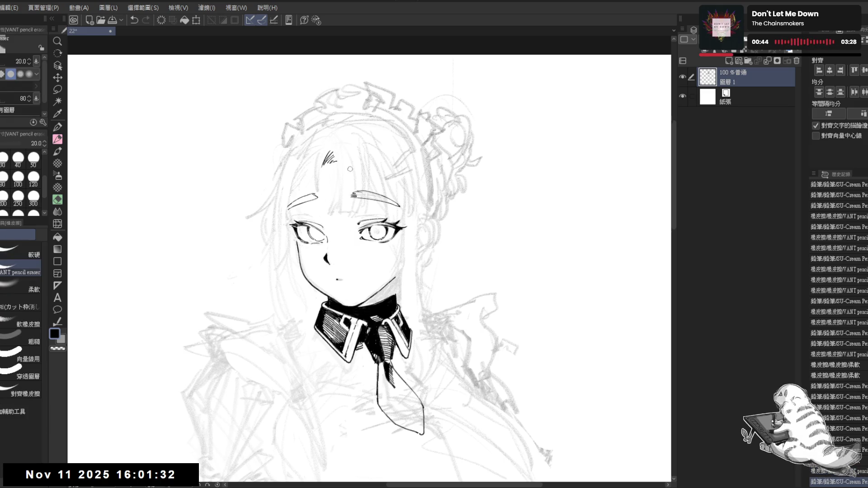
key("p")
mouse_move(333, 151)
left_mouse_down()
mouse_move(336, 205)
mouse_move(289, 236)
mouse_move(335, 205)
left_mouse_up()
key("ctrl+z")
key("ctrl+z")
Step: Trim a small bit of the hair line and mirror the view to check it
key("r")
key("p")
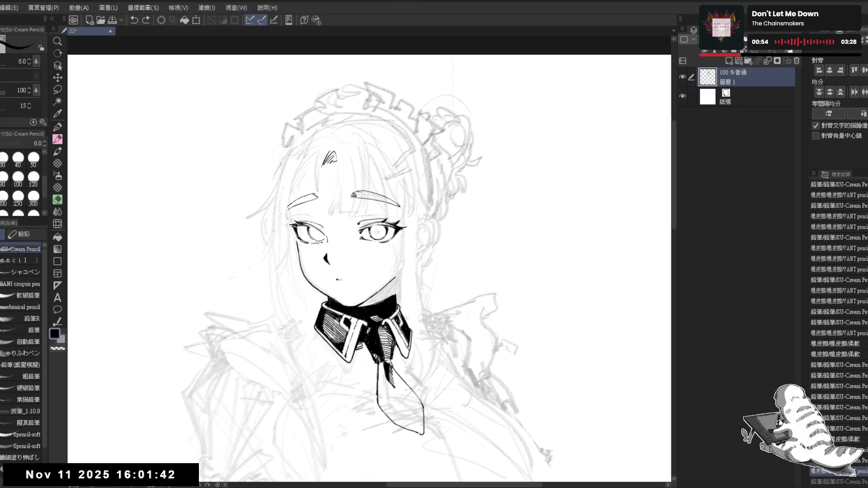
key("e")
left_click_drag(337, 155, 339, 162)
key("p")
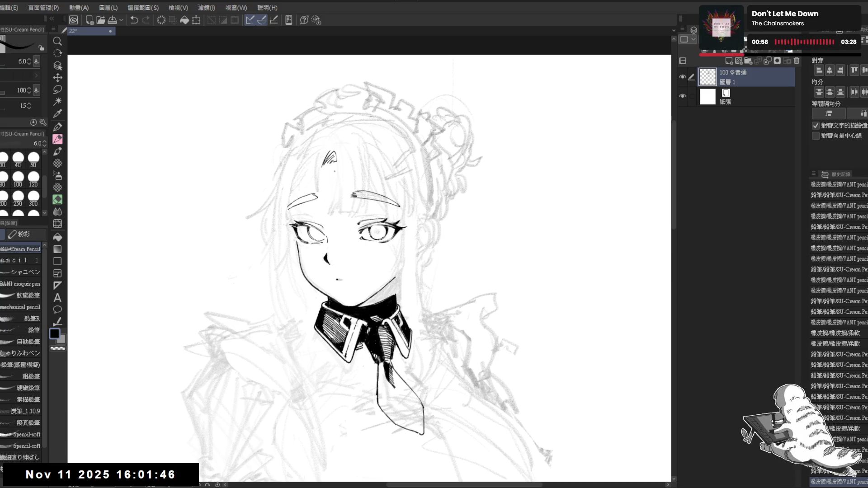
key("h")
key("h")
key("ctrl+z")
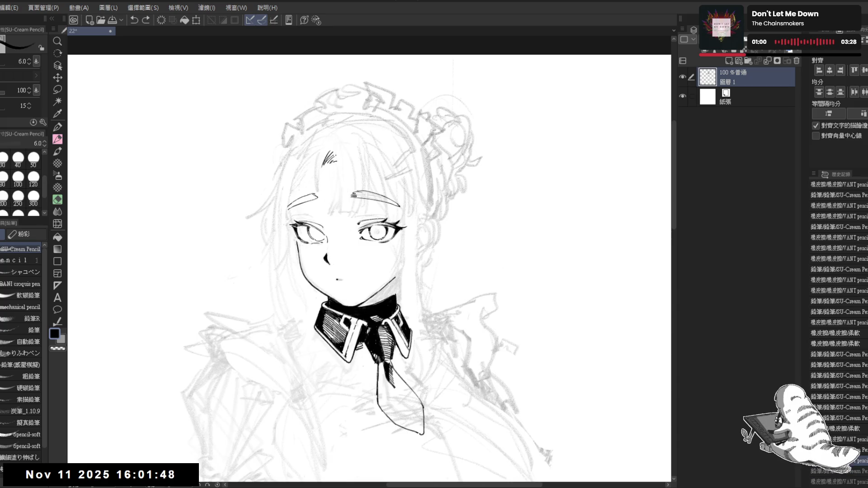
Step: Ink a long bang strand down over the forehead, redrawing it until it fits
left_click_drag(337, 154, 336, 199)
key("e")
key("p")
key("ctrl+z")
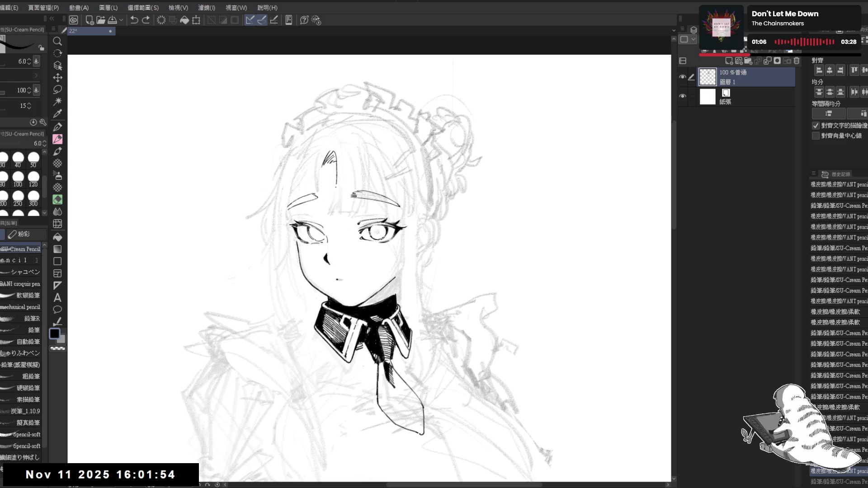
key("ctrl+z")
left_click_drag(336, 168, 334, 209)
key("minus")
key("minus")
key("minus")
Step: Erase around the forehead hair line at eraser size 40 and ink the parallel bang strands
key("e")
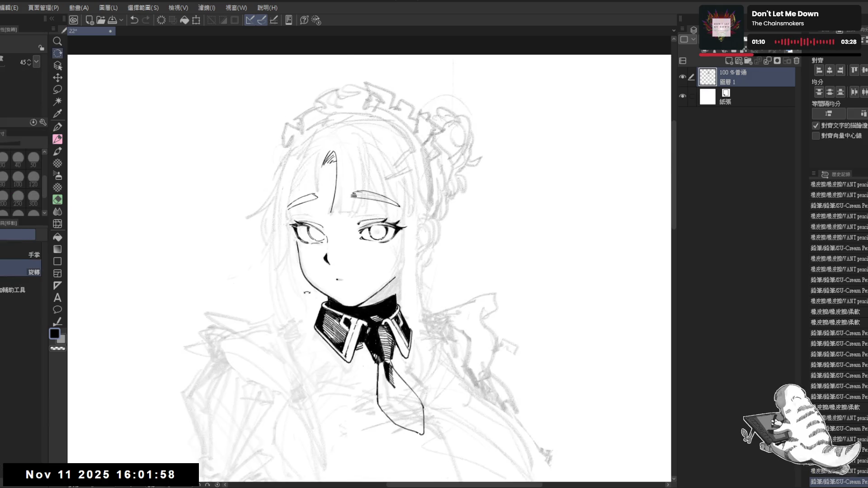
key("bracketright")
left_click_drag(323, 181, 324, 228)
key("p")
left_click_drag(327, 182, 327, 228)
key("ctrl+z")
key("ctrl+z")
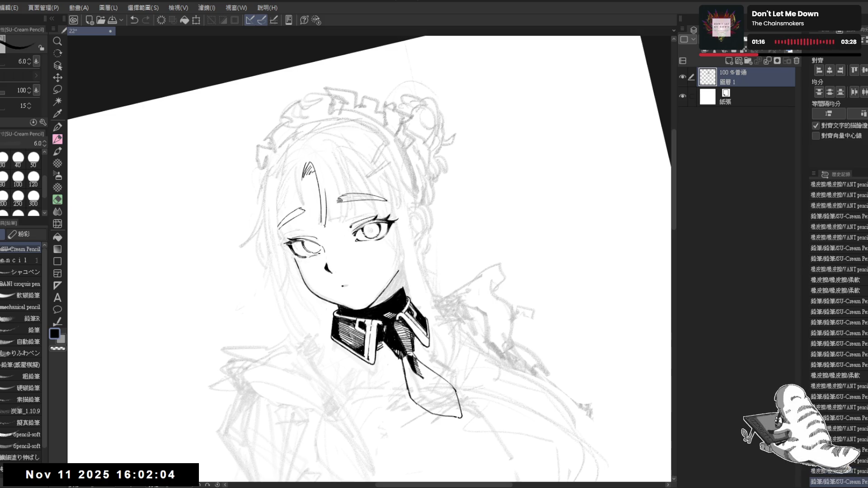
left_click_drag(326, 190, 328, 222)
key("ctrl+z")
left_click_drag(326, 190, 328, 224)
left_click_drag(326, 192, 327, 222)
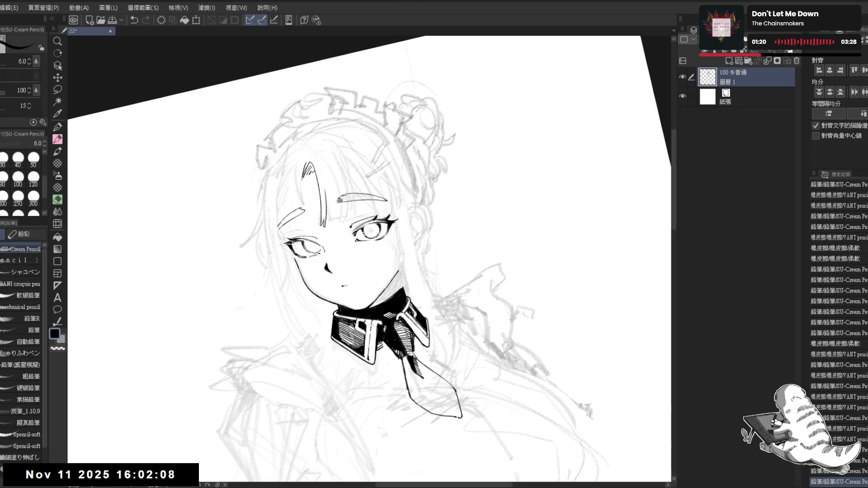
Step: Rotate the canvas to a comfortable angle and try a short test stroke in the hair
key("ctrl+0")
left_click_drag(416, 271, 398, 236)
key("e")
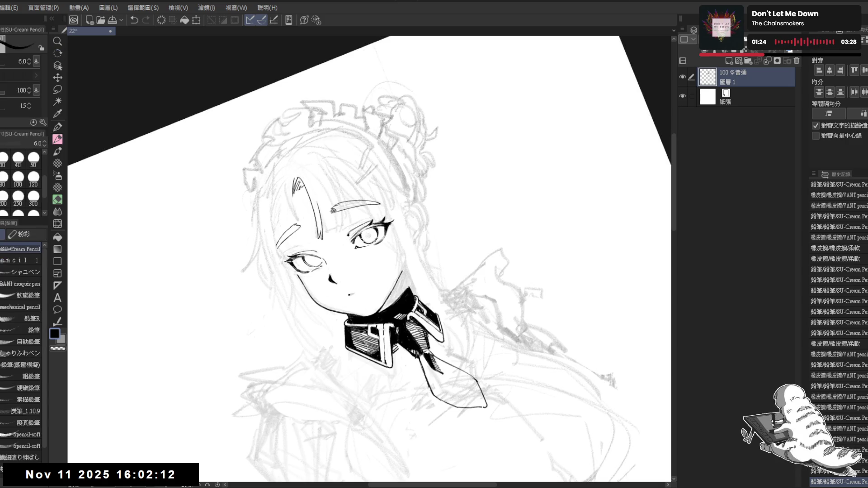
key("p")
left_click_drag(398, 235, 412, 263)
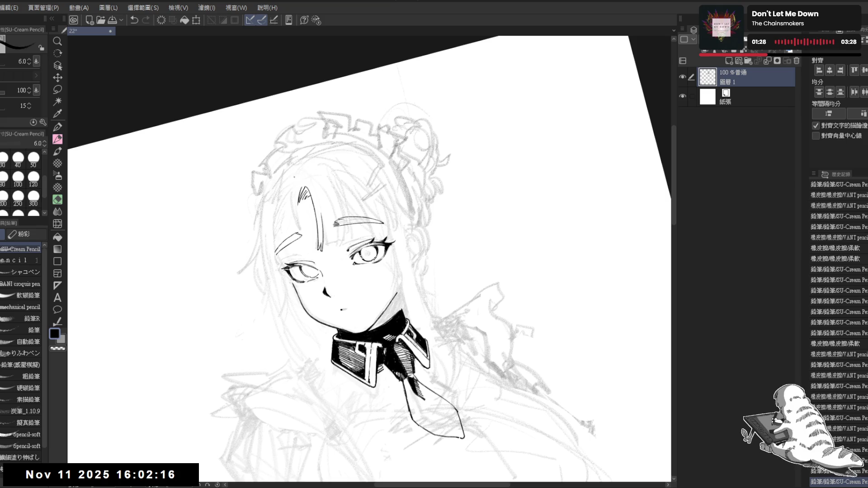
left_click_drag(309, 163, 297, 181)
key("ctrl+z")
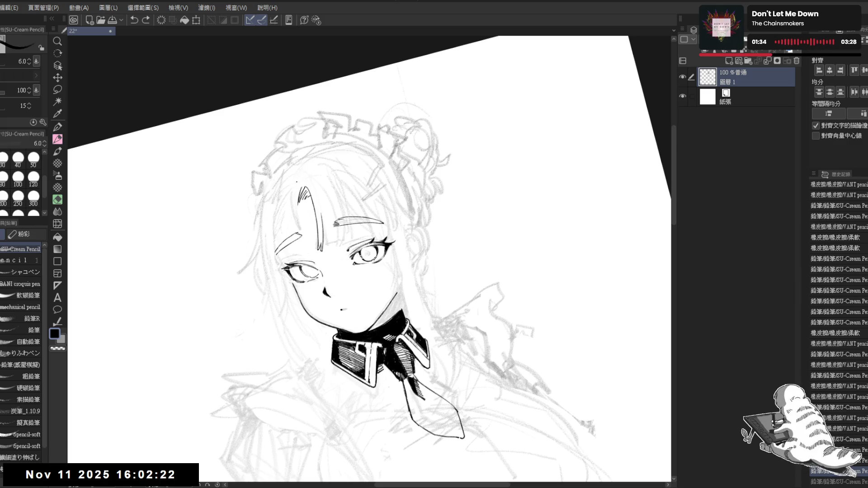
key("ctrl+z")
key("ctrl+z")
Step: Ink the curved forelock strand over the forehead, retrying it, then reset the view upright
left_click_drag(302, 176, 320, 208)
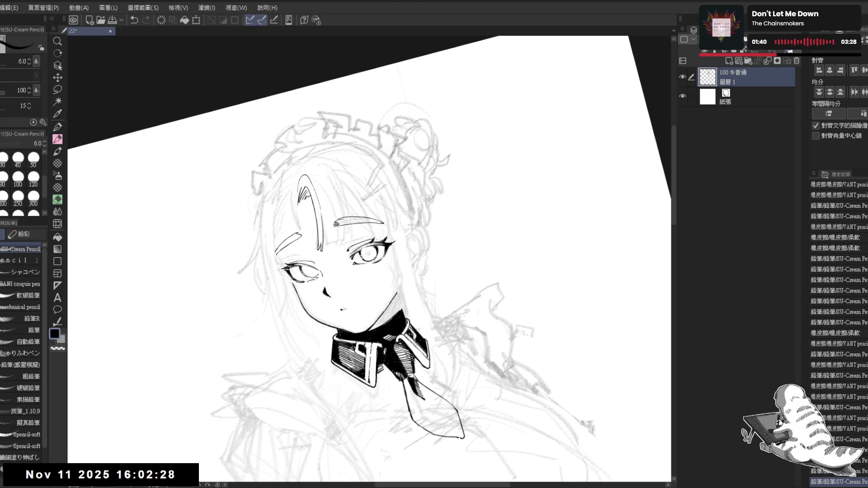
key("ctrl+z")
mouse_move(299, 176)
left_mouse_down()
mouse_move(322, 213)
mouse_move(324, 240)
left_mouse_up()
key("ctrl+z")
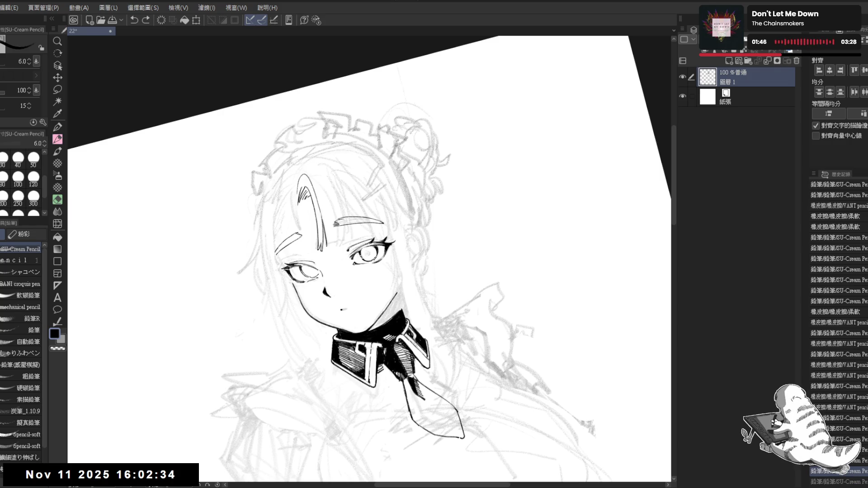
key("ctrl+@")
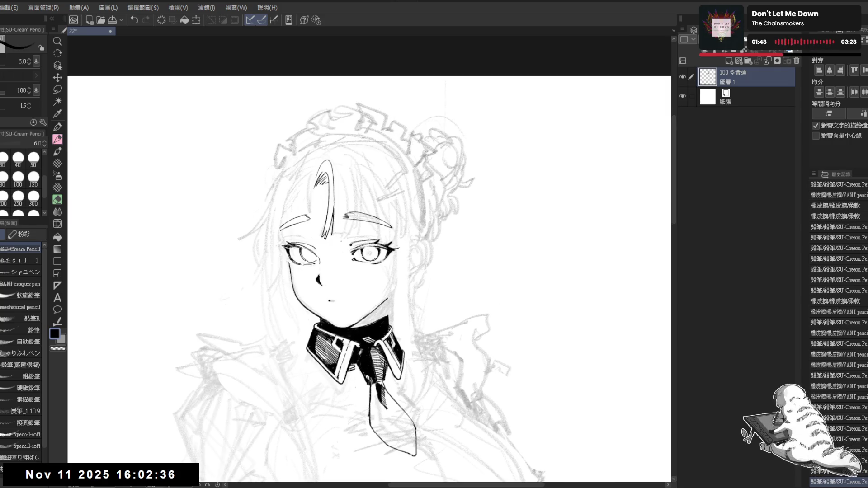
Step: Remove the stray short mark by the right eyebrow using undo and the VANT pencil eraser
left_click_drag(345, 216, 341, 235)
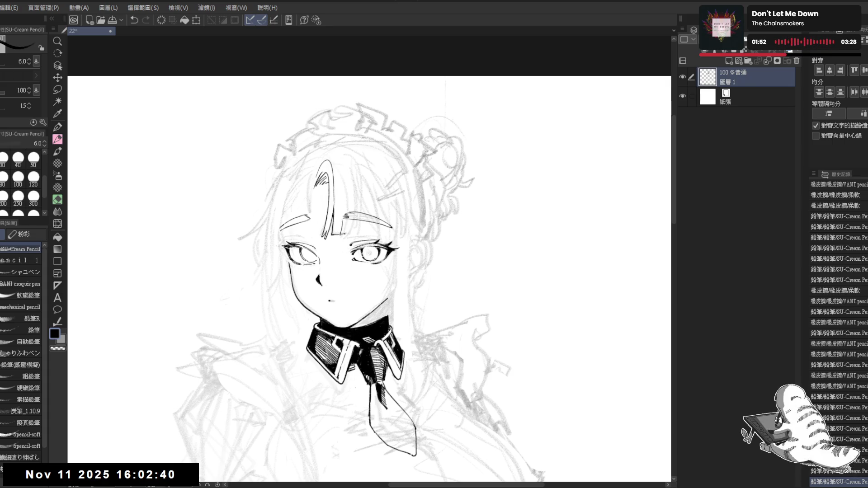
key("ctrl+z")
key("e")
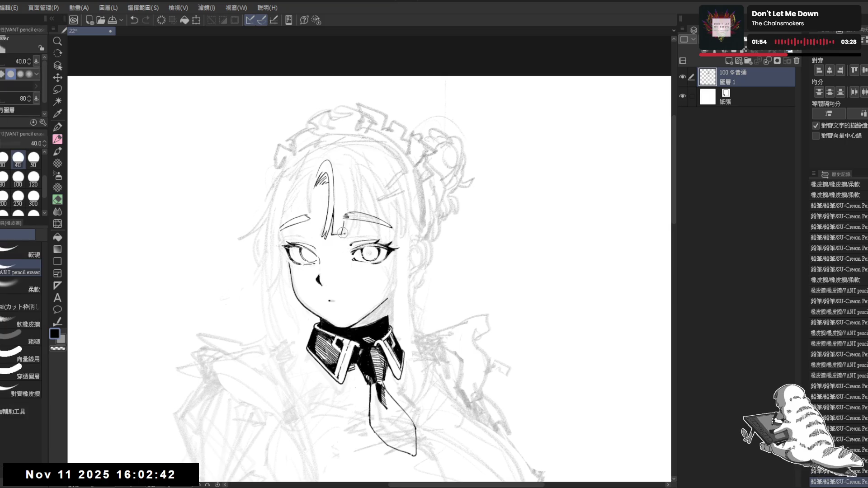
left_click_drag(342, 233, 344, 230)
key("p")
key("ctrl+z")
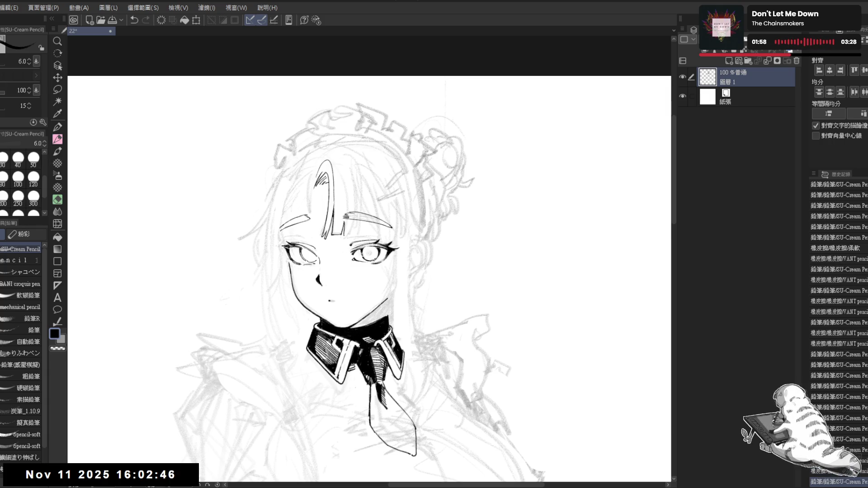
Step: Check the drawing in a mirrored view, then erase stray lines on the bangs
key("h")
left_click_drag(399, 268, 387, 269)
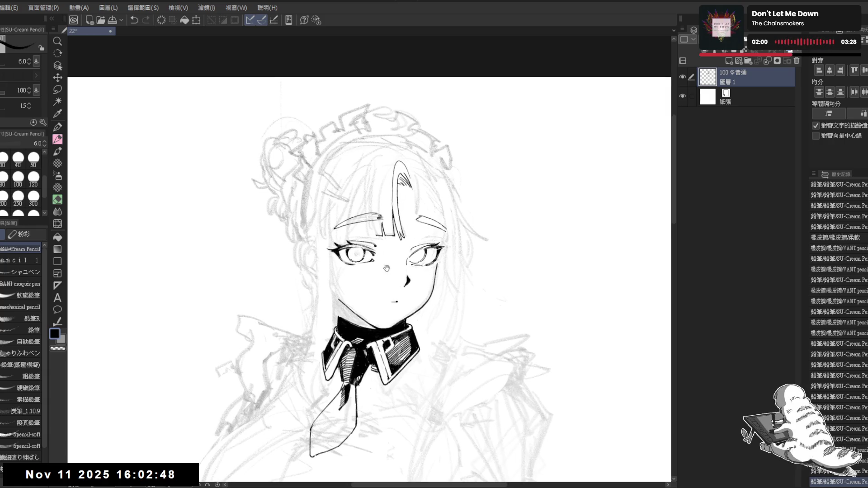
key("h")
key("e")
left_click_drag(342, 239, 341, 233)
key("p")
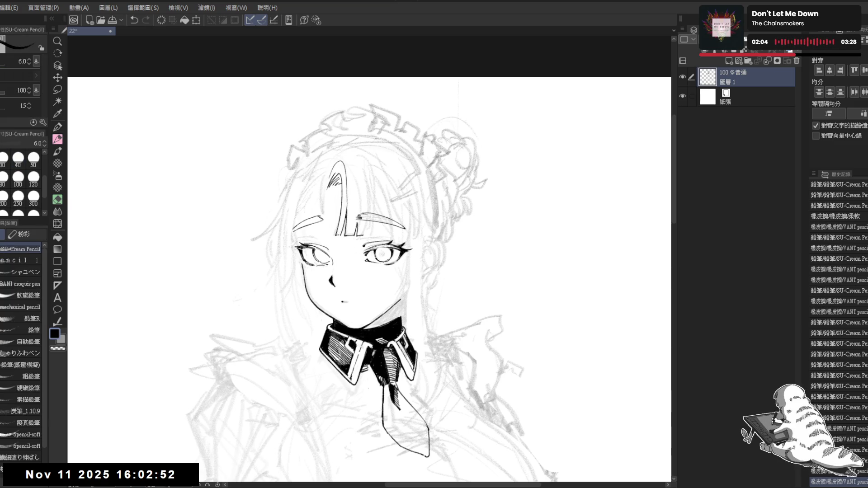
Step: Tilt the canvas view counter-clockwise and keep the latest bangs stroke after comparing it
key("r")
left_click_drag(351, 155, 329, 160)
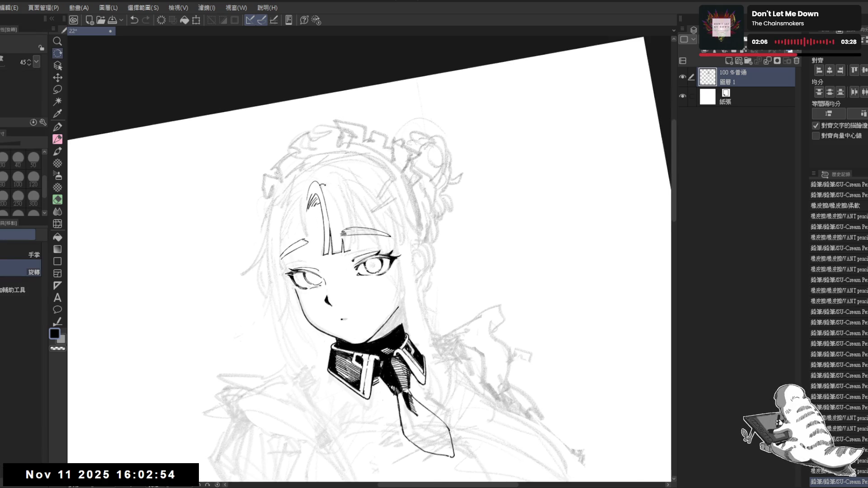
key("p")
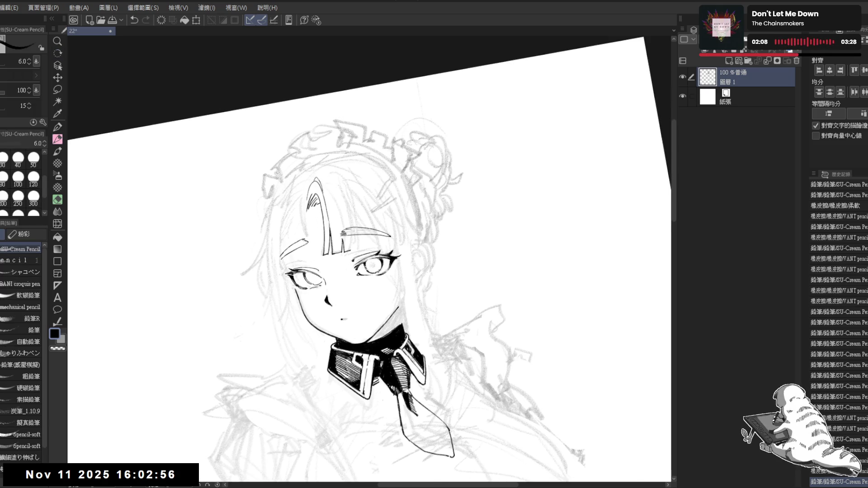
key("ctrl+z")
key("ctrl+y")
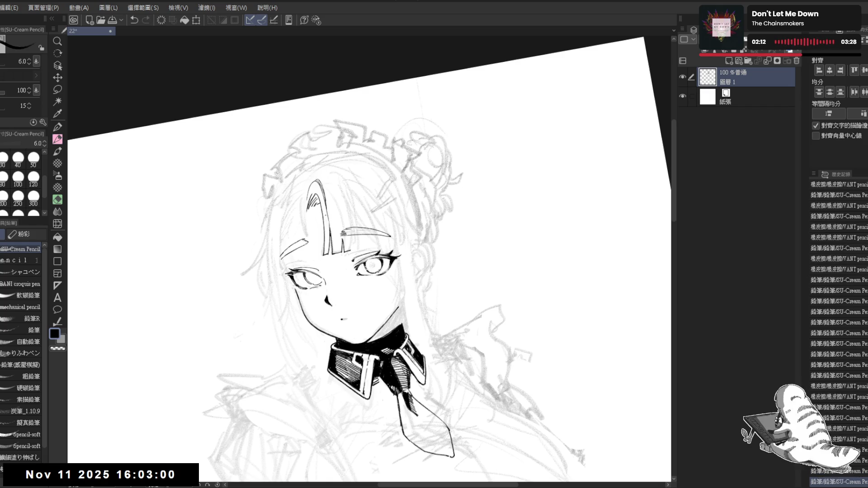
key("ctrl+at")
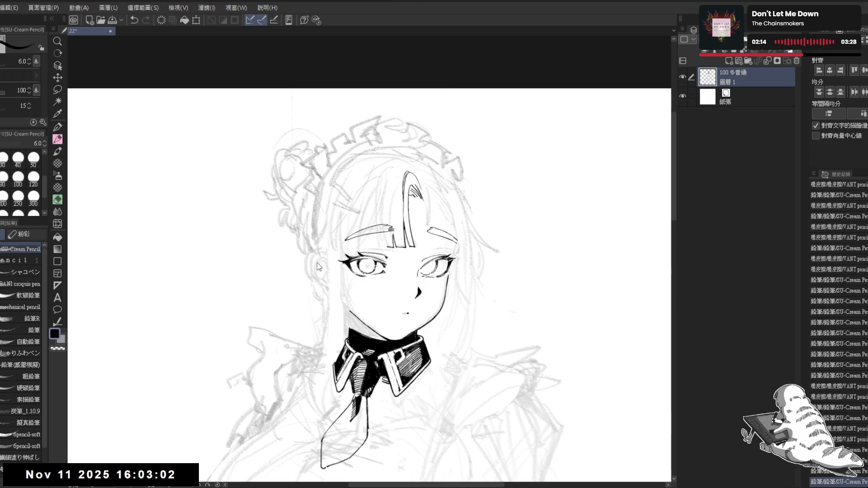
Step: Mirror and tilt the view to check proportions, then remove the short hair strokes
key("h")
left_click_drag(352, 254, 337, 234)
mouse_move(341, 190)
left_mouse_down()
mouse_move(326, 219)
mouse_move(334, 205)
left_mouse_up()
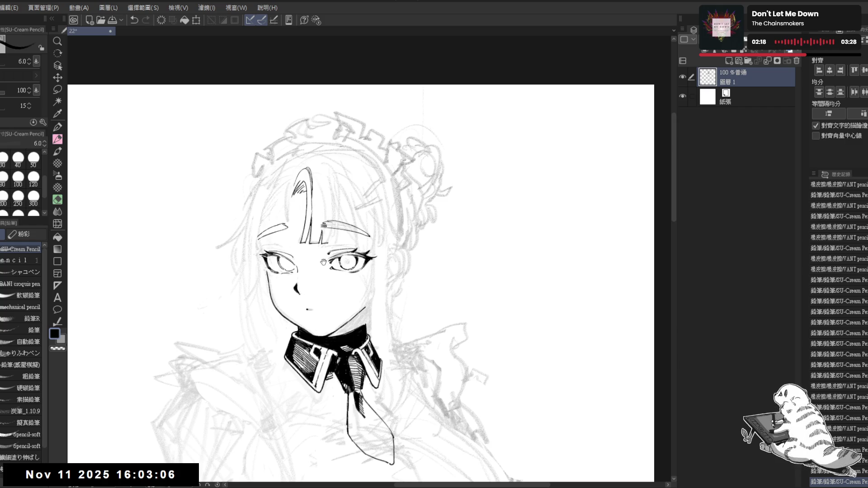
mouse_move(324, 243)
left_mouse_down()
mouse_move(317, 247)
mouse_move(300, 192)
mouse_move(289, 189)
mouse_move(284, 210)
left_mouse_up()
key("r")
key("p")
key("ctrl+z")
key("ctrl+z")
key("ctrl+z")
Step: Ink vertical bangs strands, redrawing until one long strand falls across the forehead
left_click_drag(315, 180, 282, 210)
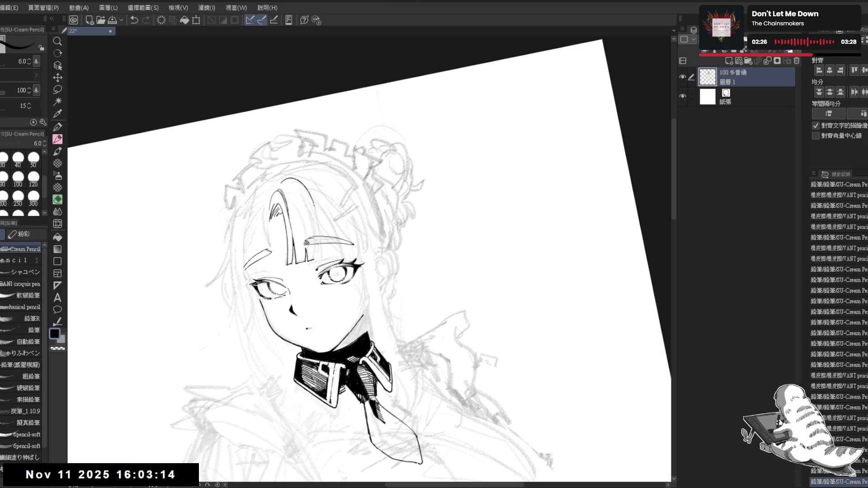
key("ctrl+z")
left_click_drag(319, 230, 321, 243)
left_click_drag(317, 206, 312, 231)
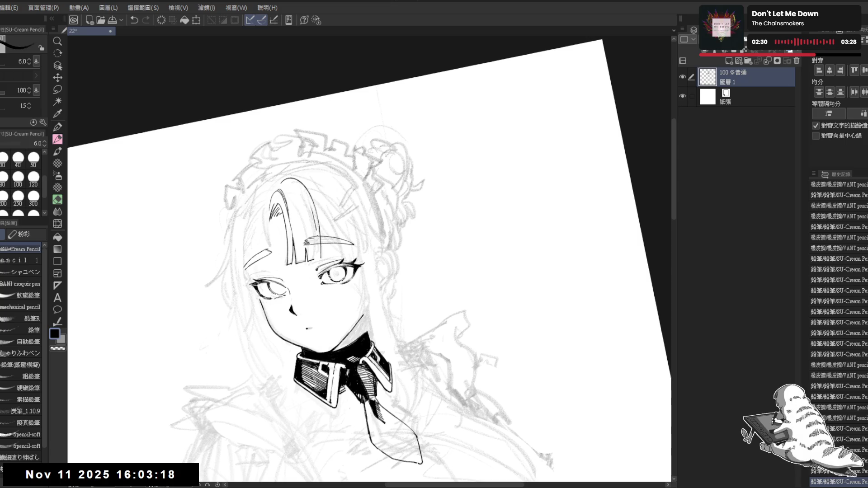
key("ctrl+z")
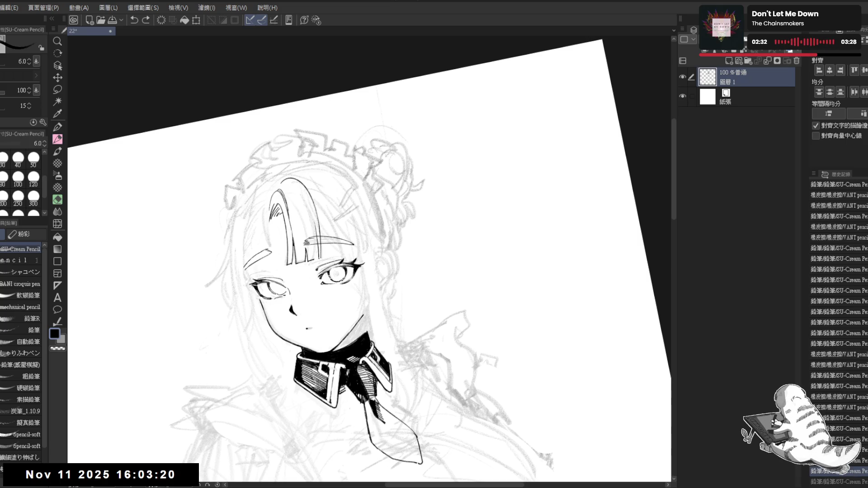
left_click_drag(317, 220, 314, 260)
key("ctrl+z")
left_click_drag(315, 221, 317, 255)
key("ctrl+z")
left_click_drag(315, 222, 316, 261)
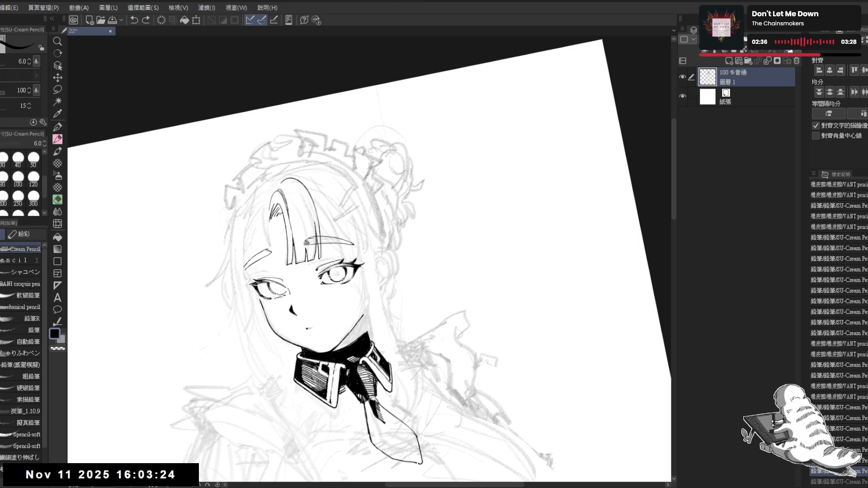
Step: Reset and mirror the view, then erase unwanted lines in the hair
key("ctrl+0")
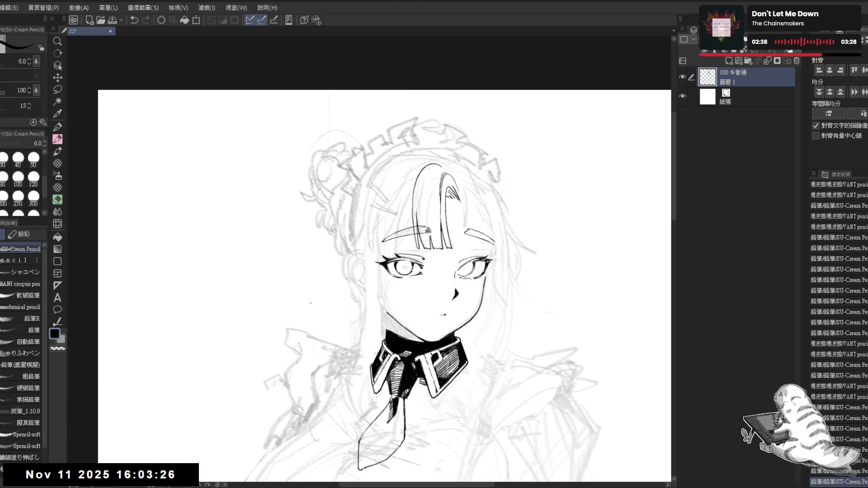
key("h")
left_click_drag(300, 282, 300, 272)
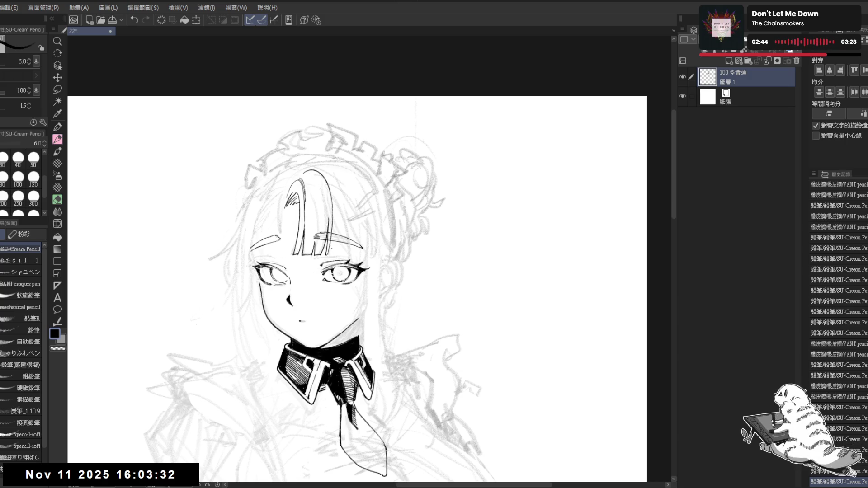
key("e")
mouse_move(320, 185)
left_mouse_down()
mouse_move(322, 217)
mouse_move(324, 187)
mouse_move(331, 209)
mouse_move(327, 258)
left_mouse_up()
key("bracketleft")
key("bracketleft")
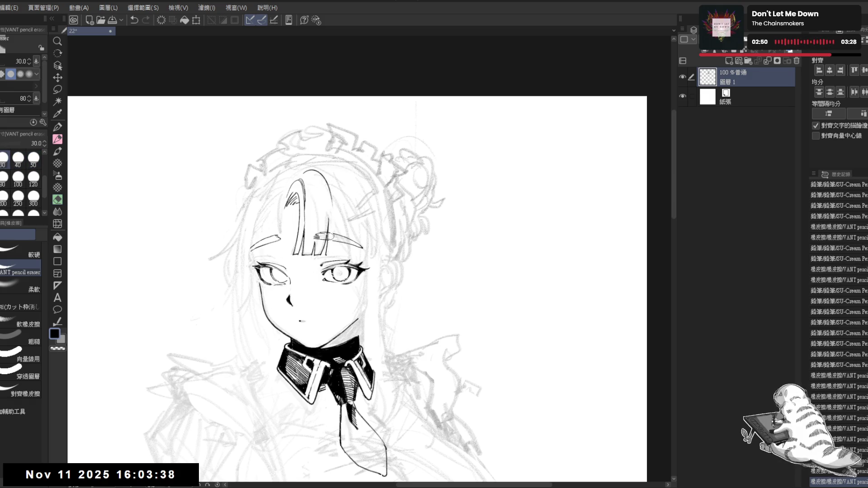
Step: Ink a new vertical stroke in the bangs, retrying it until the line sits right
key("p")
left_click_drag(333, 194, 331, 253)
key("ctrl+z")
left_click_drag(333, 195, 332, 254)
key("ctrl+z")
left_click_drag(331, 192, 328, 256)
mouse_move(297, 224)
left_mouse_down()
mouse_move(322, 206)
mouse_move(311, 210)
left_mouse_up()
key("ctrl+z")
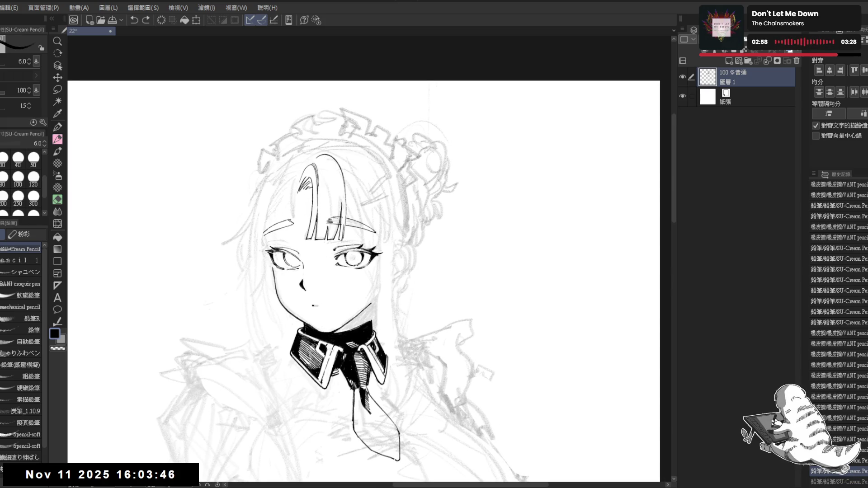
key("e")
key("ctrl+y")
key("p")
Step: Ink a longer strand running down the bangs, discarding the shorter attempt
mouse_move(358, 189)
left_mouse_down()
mouse_move(342, 209)
mouse_move(329, 266)
left_mouse_up()
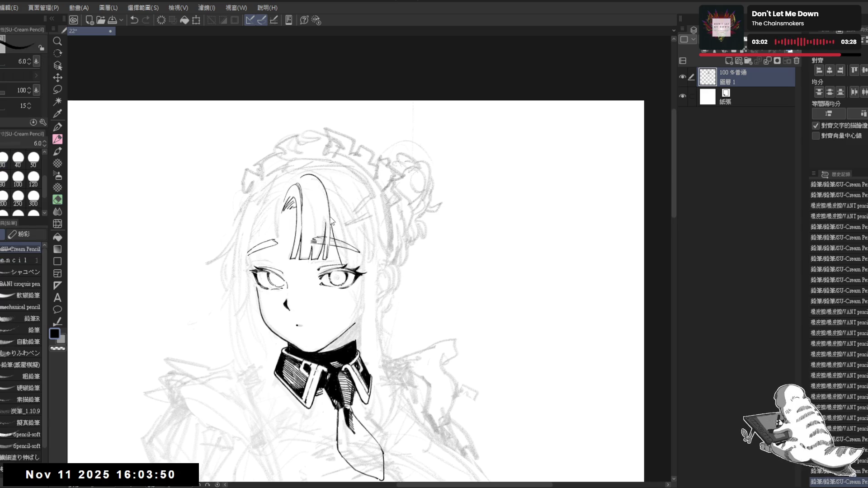
key("ctrl+z")
key("ctrl+y")
key("ctrl+z")
left_click_drag(330, 218, 343, 262)
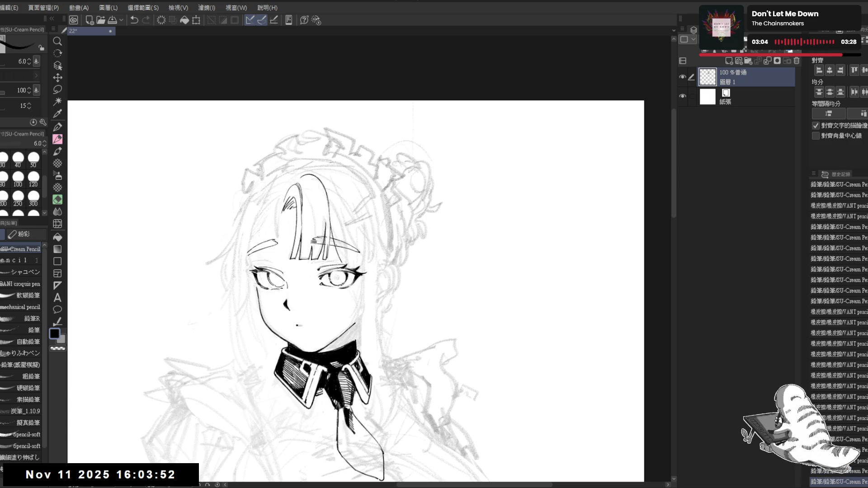
left_click_drag(336, 225, 347, 265)
key("ctrl+z")
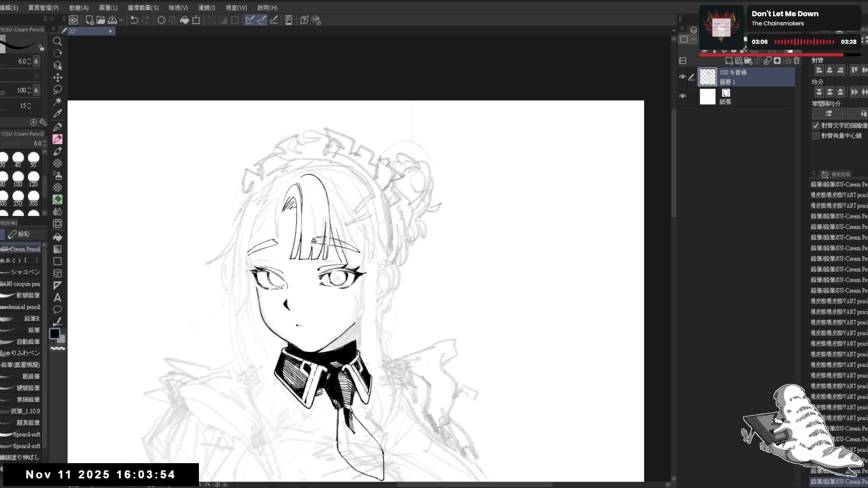
scroll(316, 271, "down", 3)
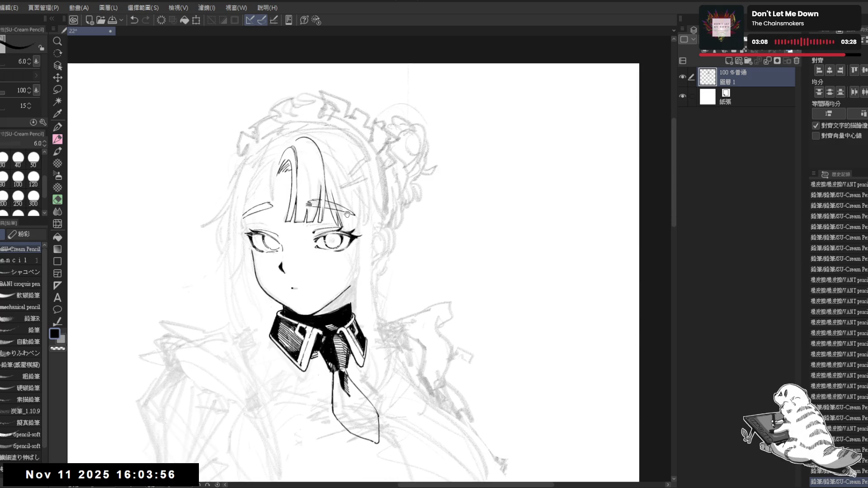
scroll(304, 118, "down", 2)
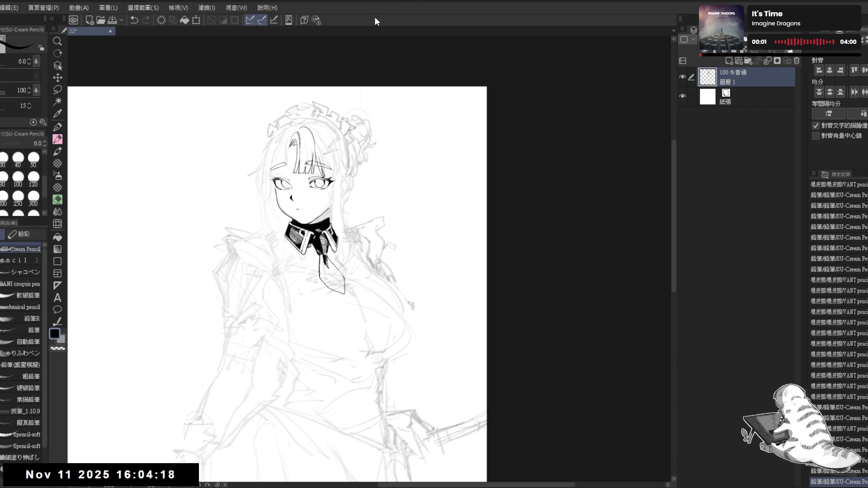
scroll(356, 218, "up", 2)
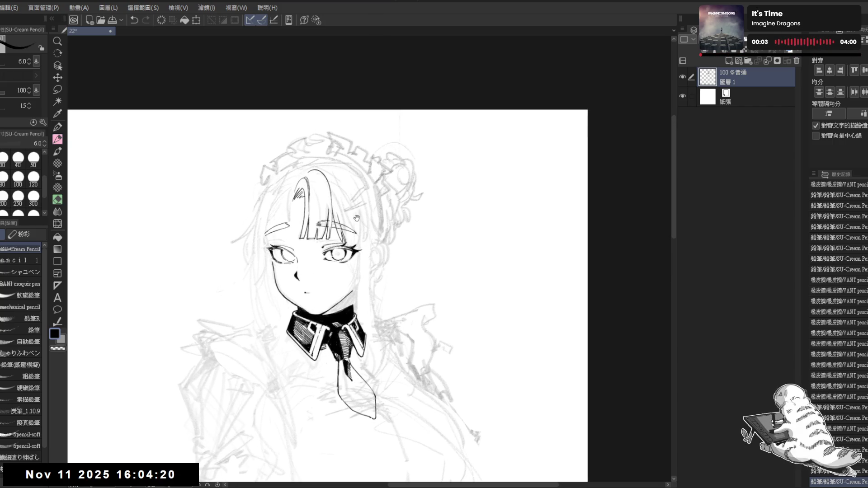
mouse_move(316, 226)
left_mouse_down()
mouse_move(354, 238)
mouse_move(334, 231)
left_mouse_up()
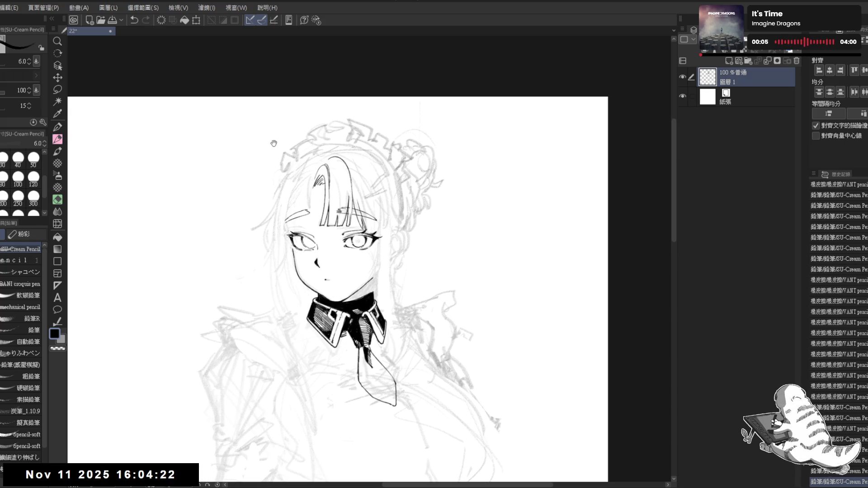
Step: Tilt the view counter-clockwise and compare recent hair strokes by undoing and redoing them
mouse_move(333, 191)
left_mouse_down()
mouse_move(338, 212)
mouse_move(294, 218)
left_mouse_up()
key("p")
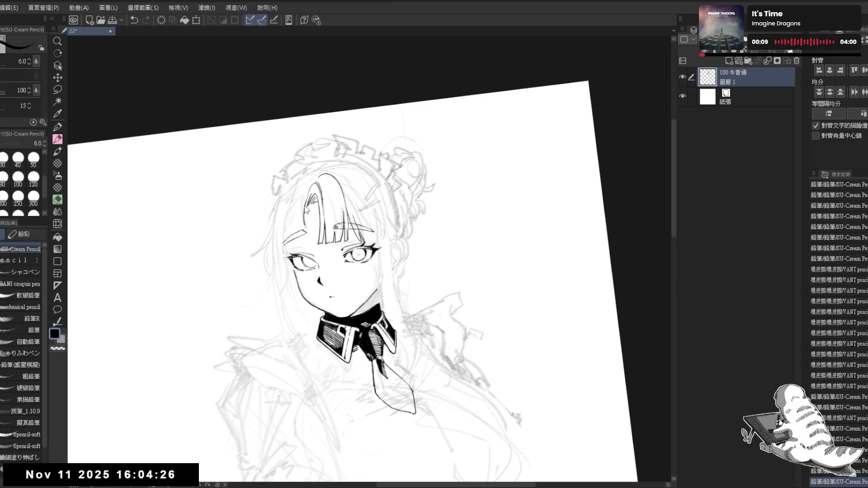
key("ctrl+z")
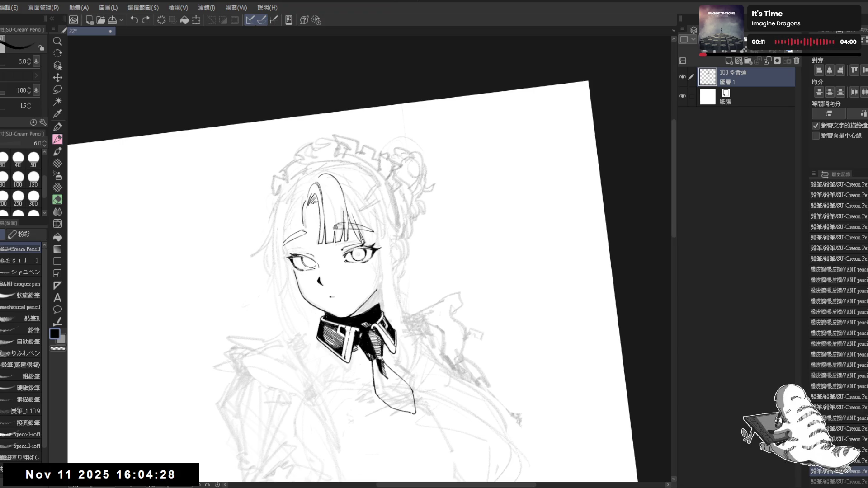
key("ctrl+z")
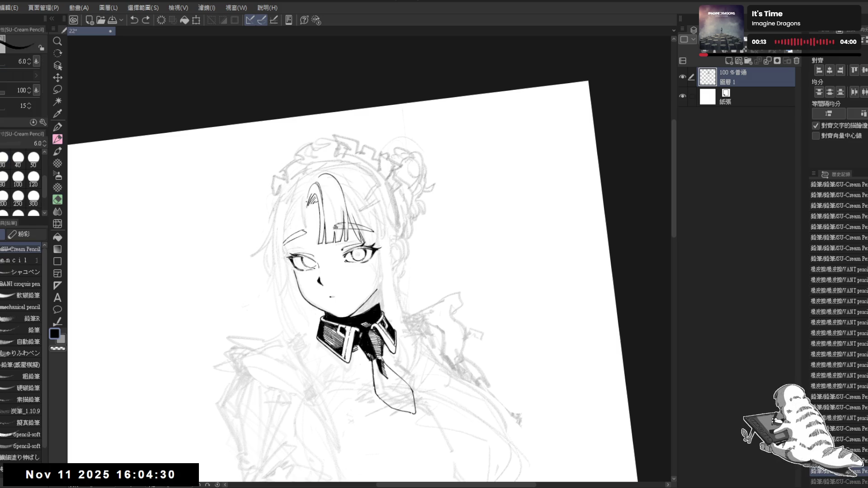
key("ctrl+y")
key("ctrl+z")
key("ctrl+y")
key("ctrl+z")
key("ctrl+y")
Step: Erase the stray marks near the hair with the VANT pencil eraser
key("e")
left_click(305, 212)
left_click(306, 209)
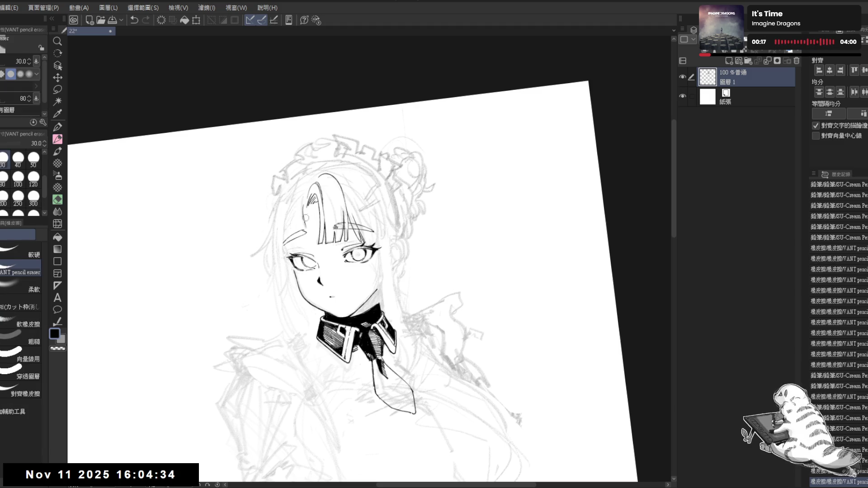
left_click(306, 209)
key("ctrl+@")
key("p")
Step: Try a short hair stroke on the left bangs at a steeper tilt and discard it
left_click_drag(354, 362, 314, 306)
key("e")
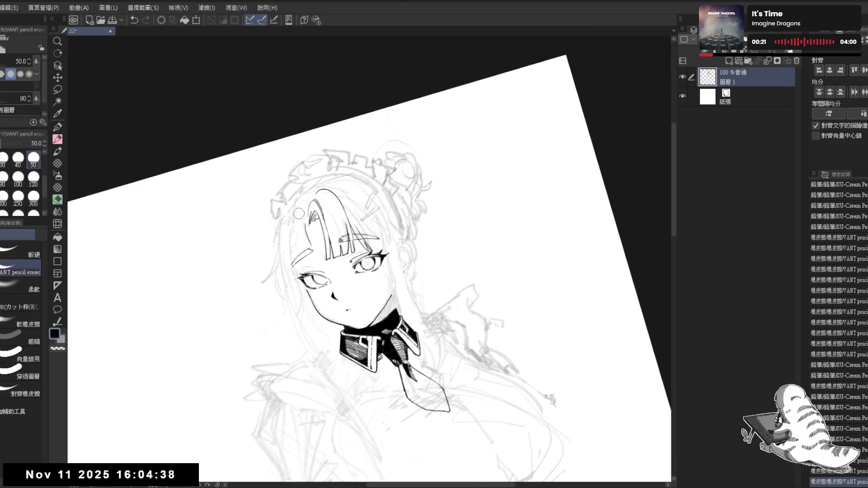
key("p")
mouse_move(306, 213)
left_mouse_down()
mouse_move(312, 242)
mouse_move(306, 226)
mouse_move(286, 249)
left_mouse_up()
key("ctrl+z")
key("e")
key("p")
key("ctrl+z")
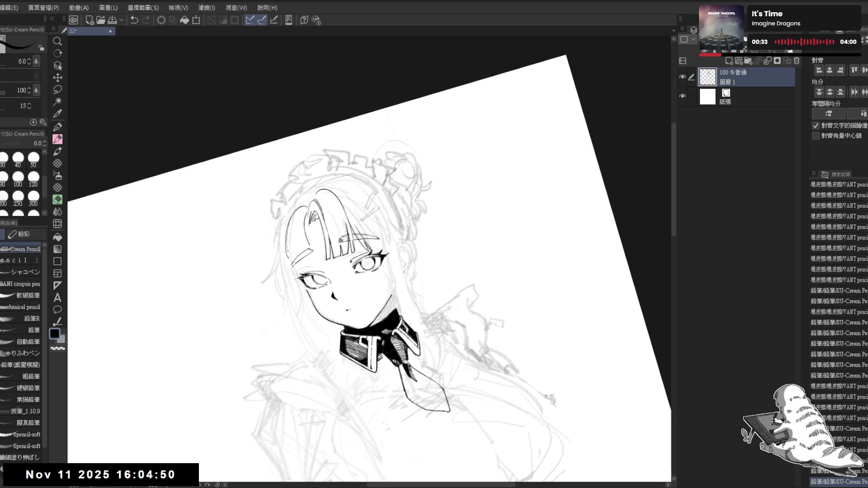
Step: Ink a long stroke along the side hair, then mirror and re-tilt the view
left_click_drag(372, 254, 286, 306)
key("ctrl+@")
key("h")
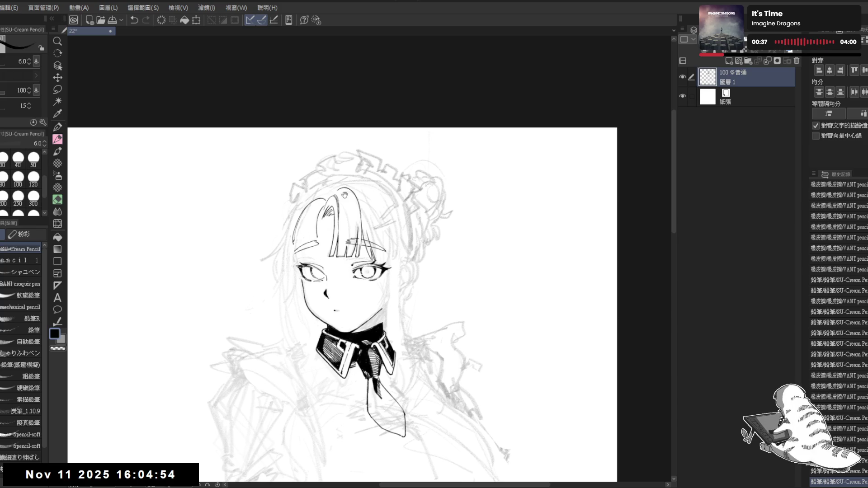
key("r")
left_click_drag(331, 234, 331, 376)
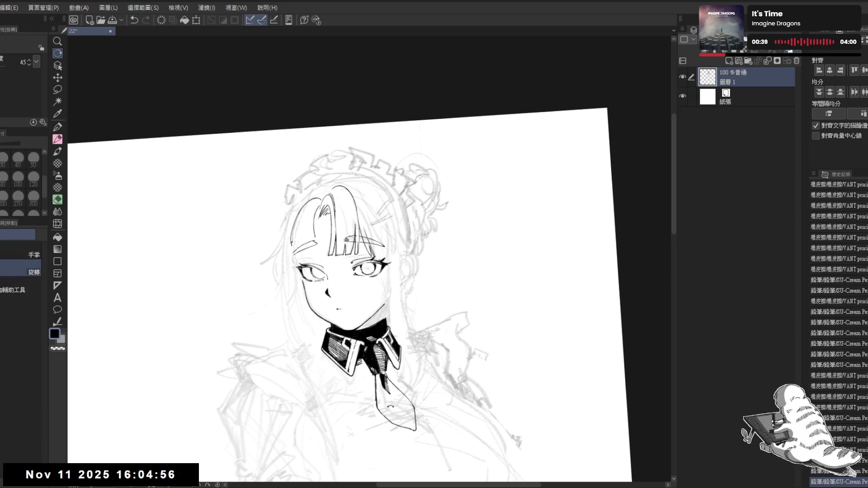
Step: Ink short strokes and small dots along the hair's left strand
key("p")
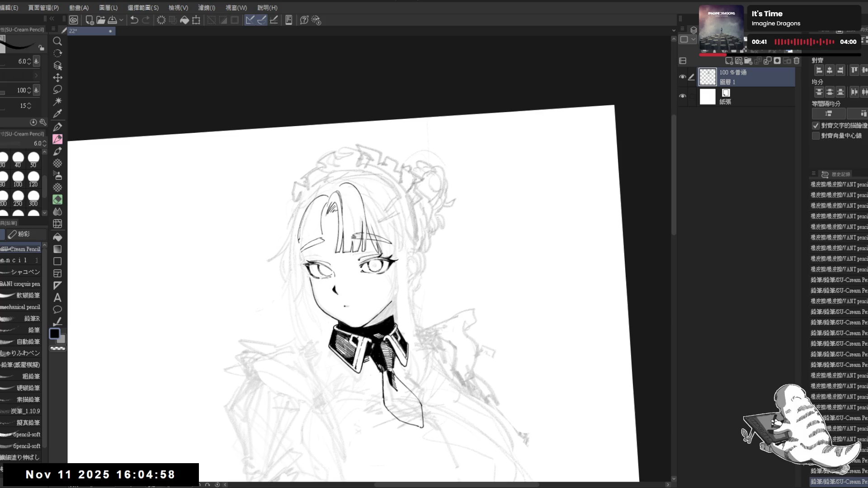
left_click_drag(315, 204, 303, 238)
left_click_drag(319, 190, 308, 233)
left_click(306, 233)
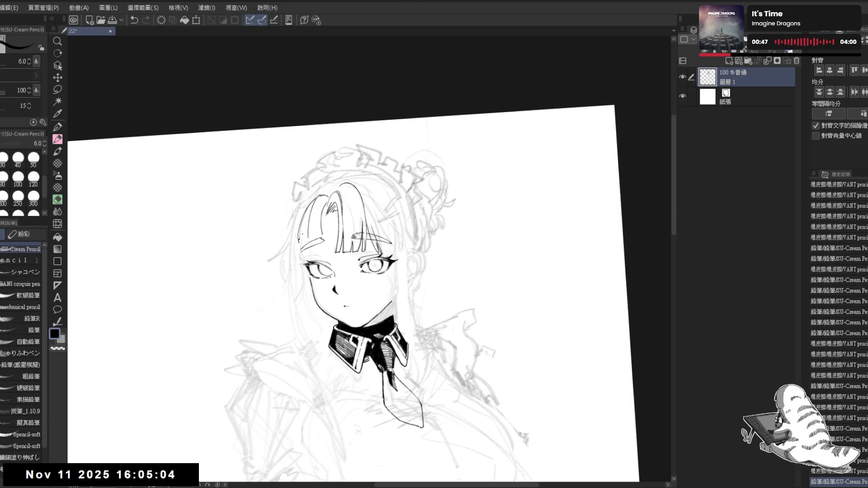
left_click(312, 223)
left_click_drag(311, 218, 308, 237)
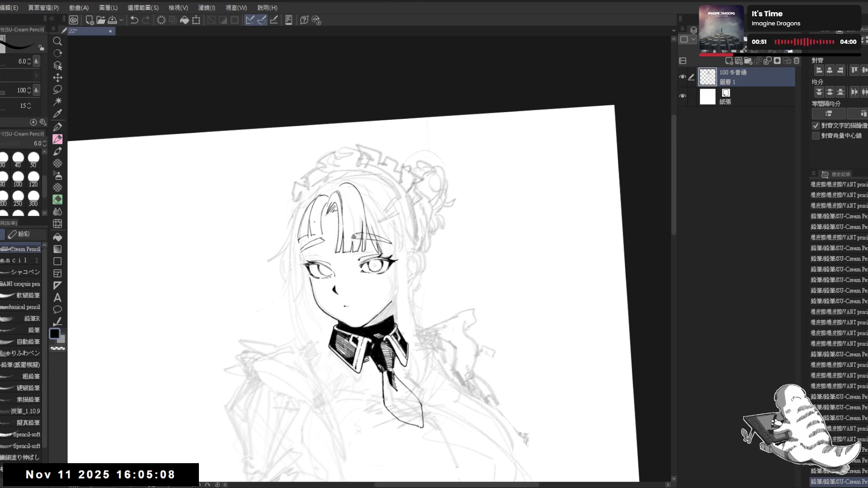
key("ctrl+z")
left_click_drag(316, 226, 318, 235)
Step: Level and unmirror the view, then erase part of the hair lines
key("h")
key("ctrl+shift+r")
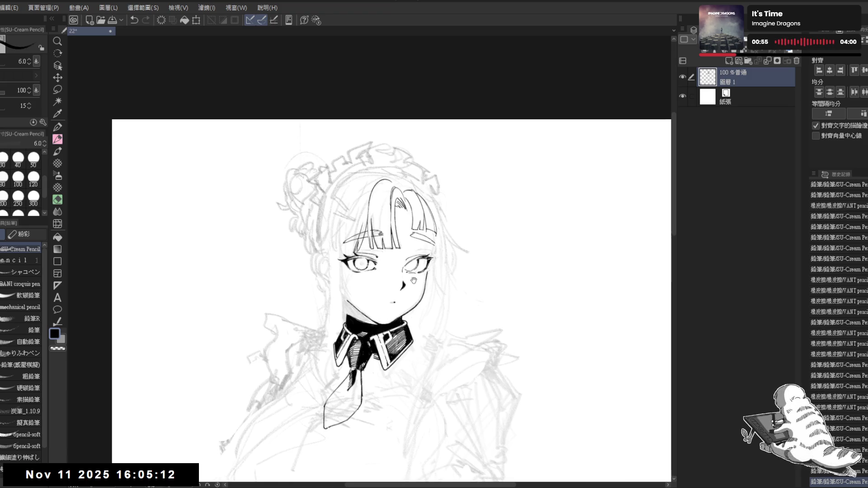
key("e")
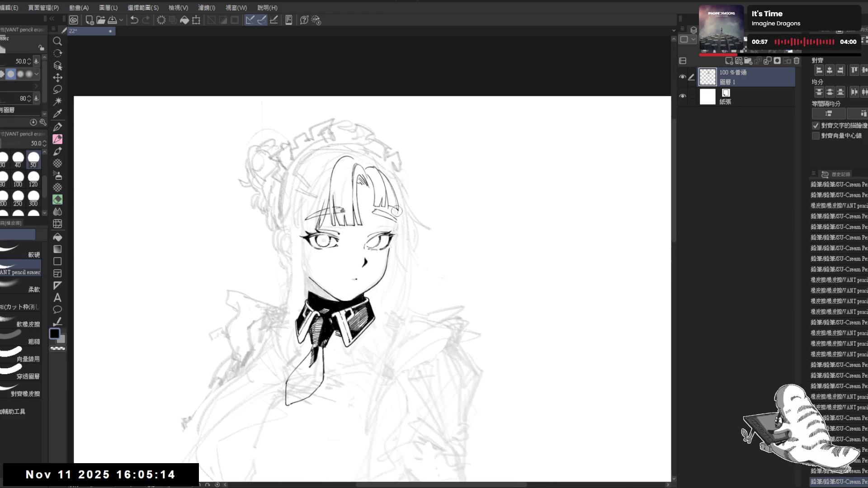
mouse_move(394, 211)
left_mouse_down()
mouse_move(385, 211)
mouse_move(382, 196)
mouse_move(381, 207)
left_mouse_up()
key("p")
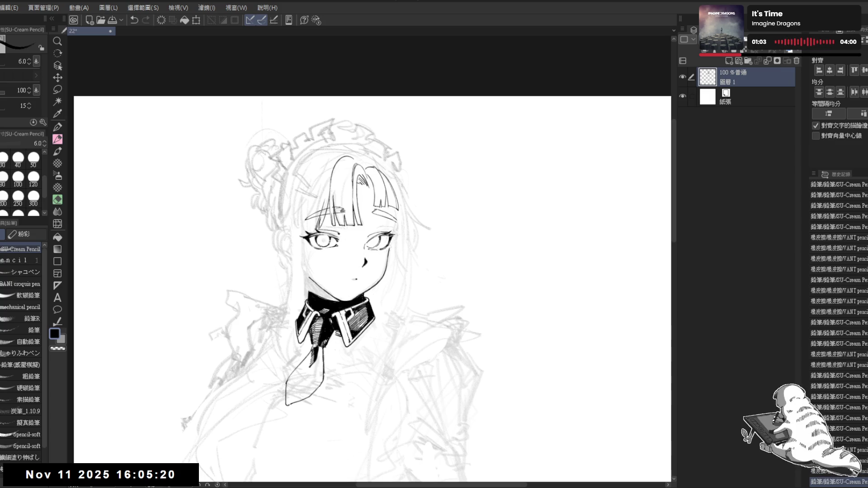
Step: Ink a new strand on the bangs, redrawing it several times to compare
key("h")
mouse_move(364, 255)
left_mouse_down()
mouse_move(341, 256)
mouse_move(322, 326)
mouse_move(398, 237)
left_mouse_up()
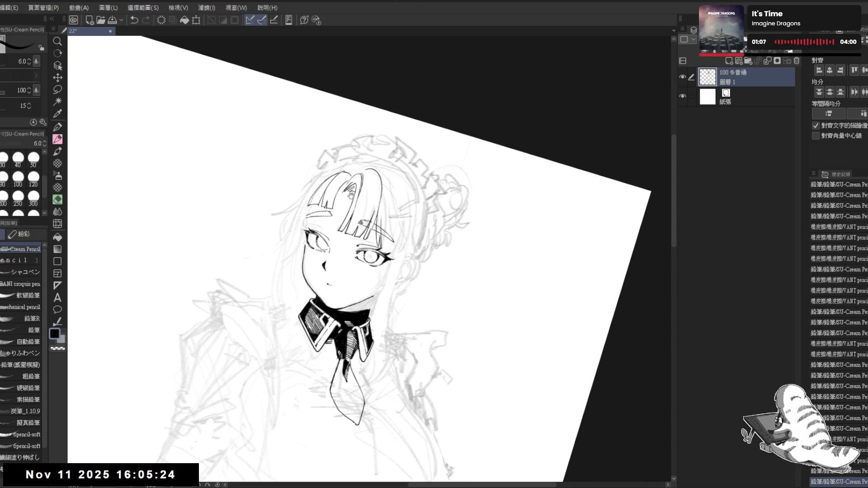
key("ctrl+0")
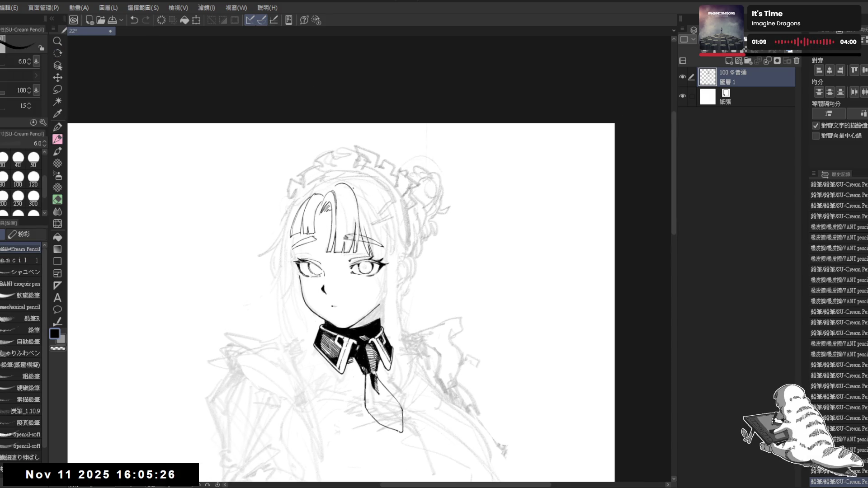
mouse_move(353, 186)
left_mouse_down()
mouse_move(380, 244)
mouse_move(371, 213)
mouse_move(376, 225)
left_mouse_up()
key("ctrl+z")
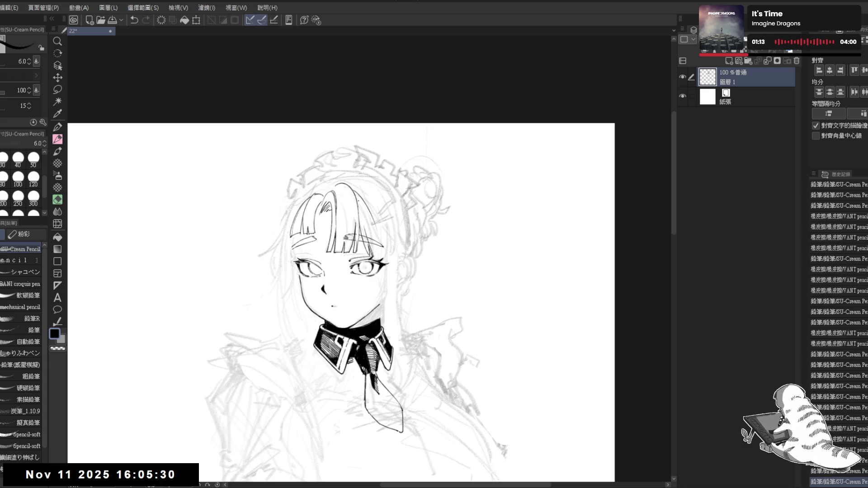
key("ctrl+z")
left_click_drag(357, 201, 377, 231)
key("ctrl+z")
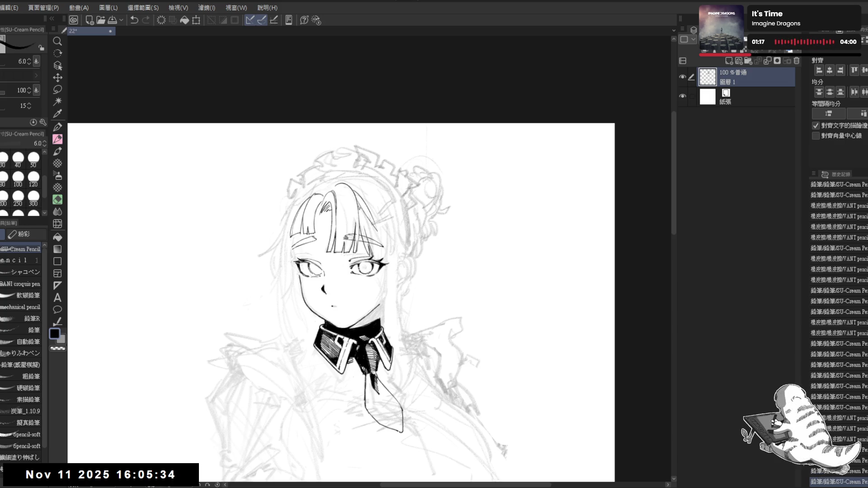
key("ctrl+z")
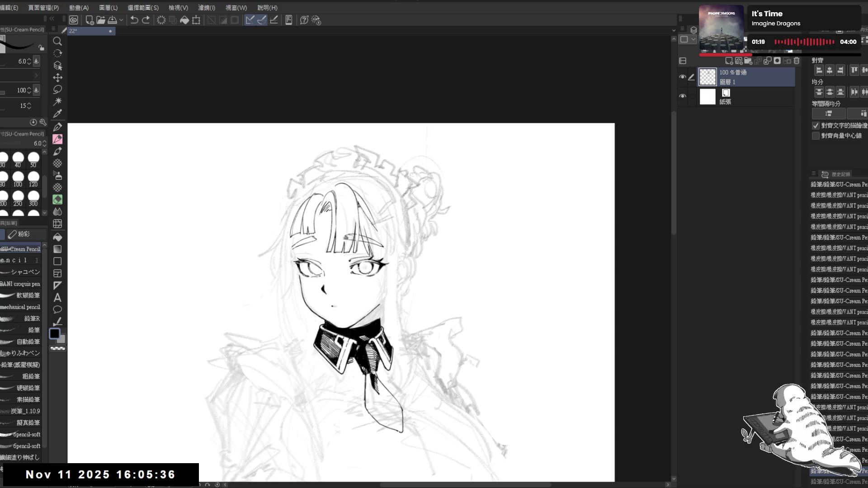
left_click_drag(357, 200, 376, 228)
Step: Tilt the view and try short strands on the bangs, undoing the misses
key("r")
left_click_drag(391, 293, 308, 348)
left_click_drag(357, 222, 351, 255)
key("ctrl+z")
key("r")
mouse_move(393, 276)
left_mouse_down()
mouse_move(401, 253)
mouse_move(403, 334)
left_mouse_up()
key("ctrl+z")
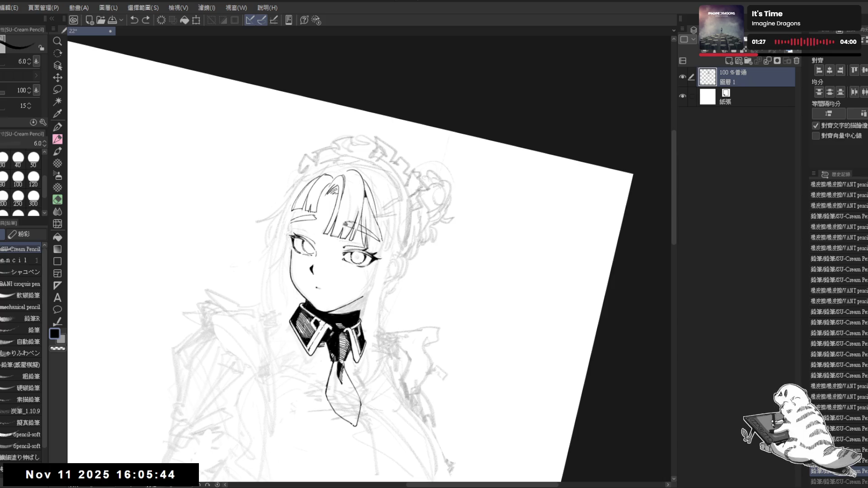
left_click_drag(377, 220, 386, 239)
key("ctrl+z")
Step: Ink a fine hair strand beside the bangs, retrying it until it looks right
key("r")
mouse_move(394, 276)
left_mouse_down()
mouse_move(398, 253)
mouse_move(401, 281)
left_mouse_up()
left_click_drag(366, 212, 381, 256)
key("ctrl+z")
left_click_drag(365, 212, 375, 248)
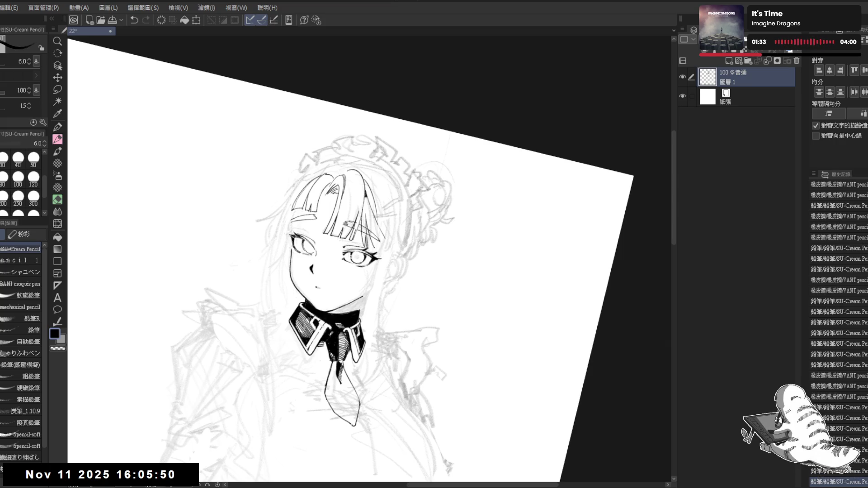
key("ctrl+z")
left_click_drag(365, 214, 378, 250)
key("ctrl+z")
key("ctrl+z")
key("ctrl+z")
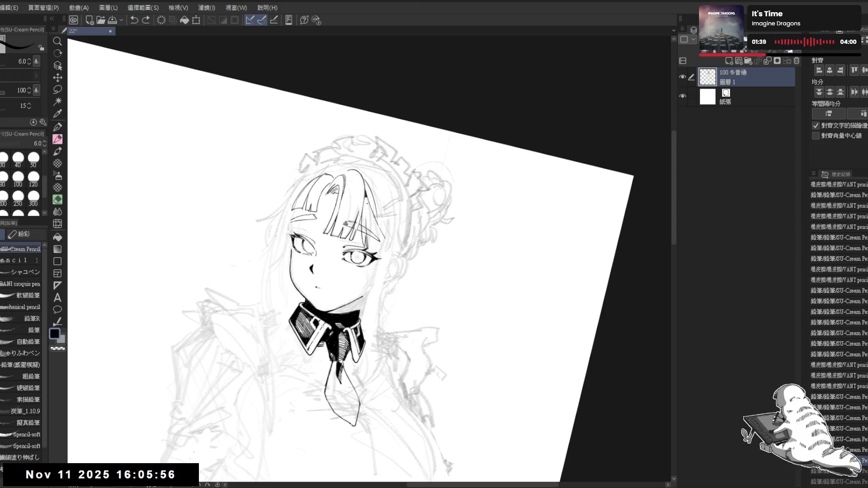
left_click_drag(368, 237, 378, 251)
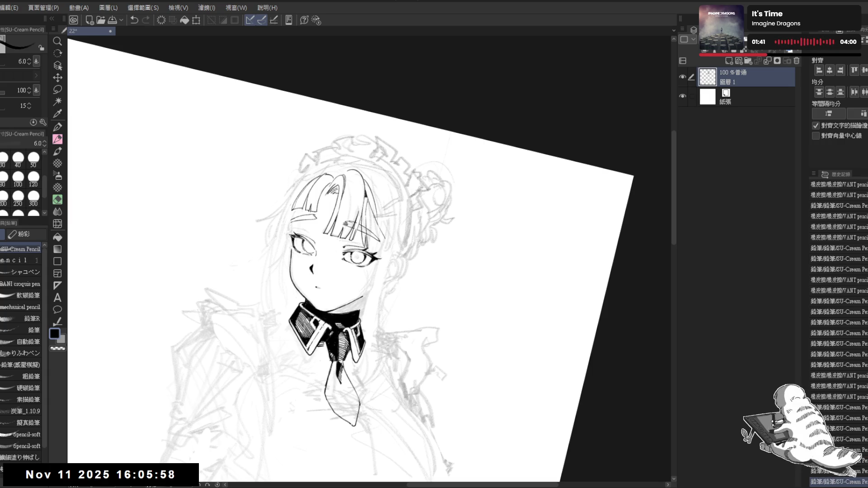
left_click_drag(367, 205, 390, 309)
key("ctrl+z")
key("ctrl+z")
key("ctrl+z")
Step: Level and zoom out the canvas, undo the last stroke, and frame the head and collar
key("ctrl+@")
key("ctrl+minus")
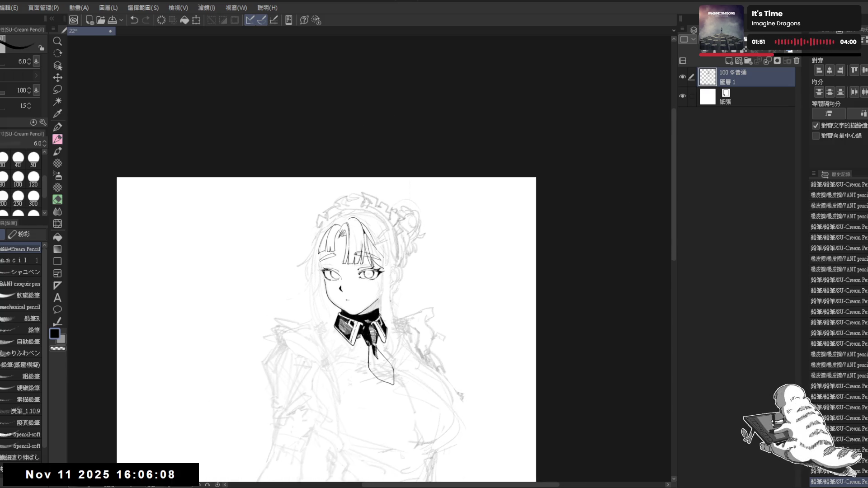
scroll(326, 316, "down", 1)
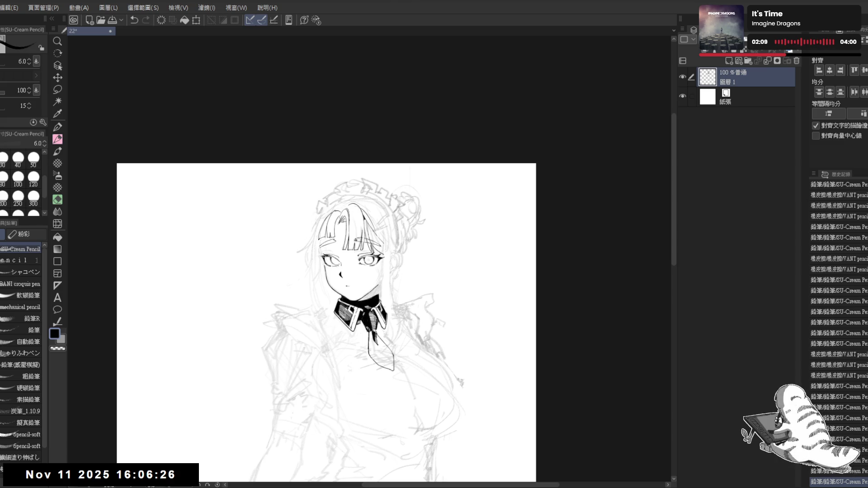
left_click_drag(321, 272, 312, 266)
key("ctrl+z")
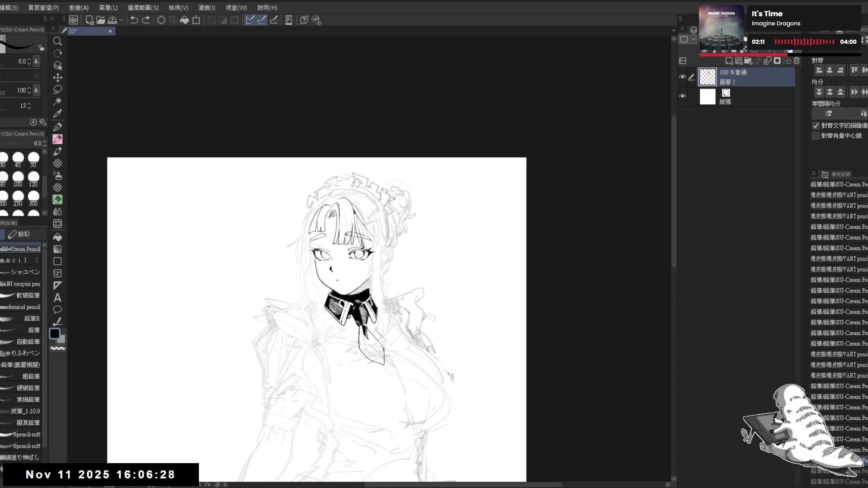
scroll(353, 162, "up", 2)
left_click_drag(353, 147, 345, 186)
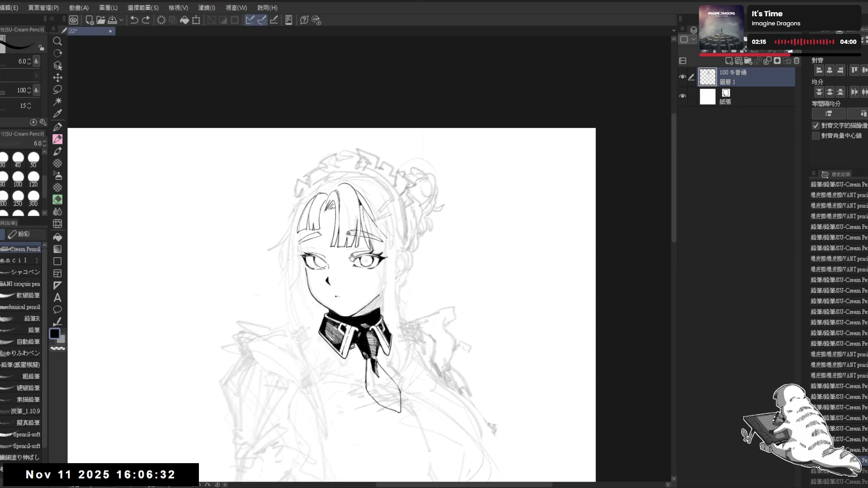
left_click_drag(352, 258, 352, 225)
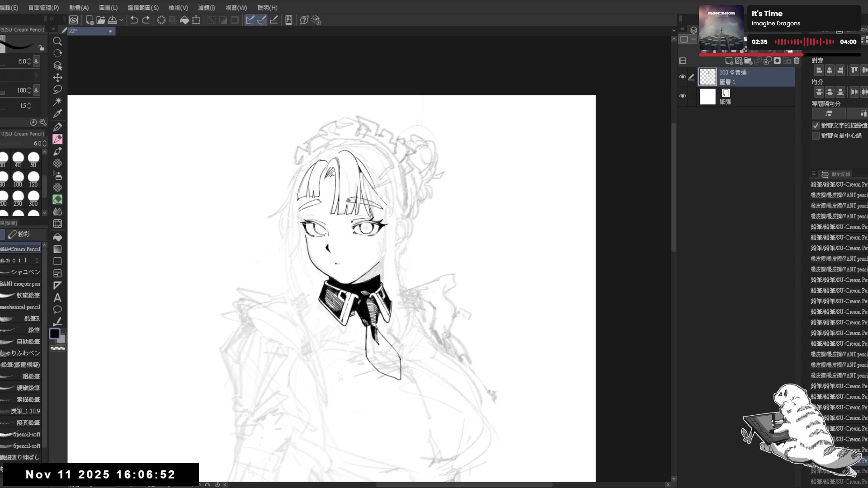
scroll(338, 186, "up", 1)
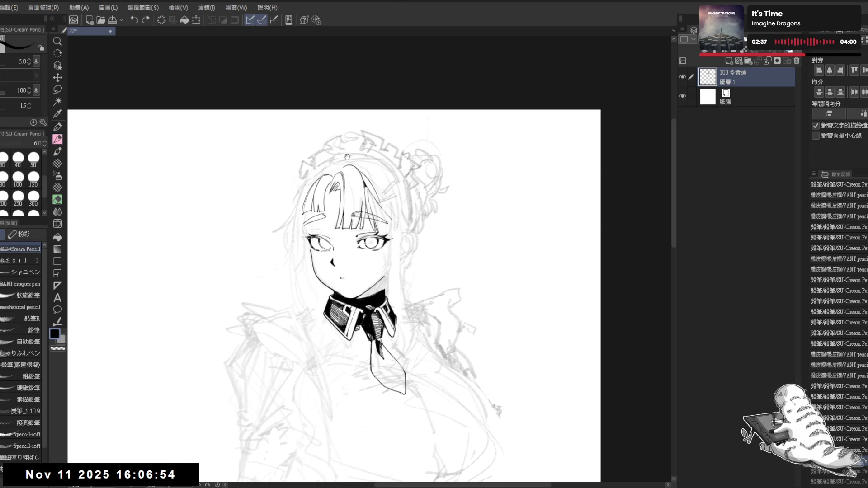
Step: Erase stray marks by the collar with the eraser enlarged to 70, then undo the pencil test stroke
key("e")
key("bracketright")
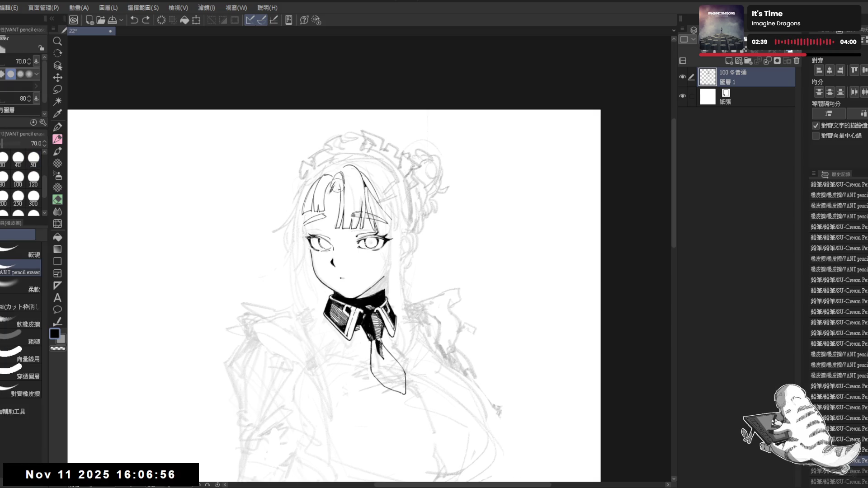
left_click_drag(337, 185, 342, 187)
key("p")
key("ctrl+z")
key("ctrl+y")
key("ctrl+z")
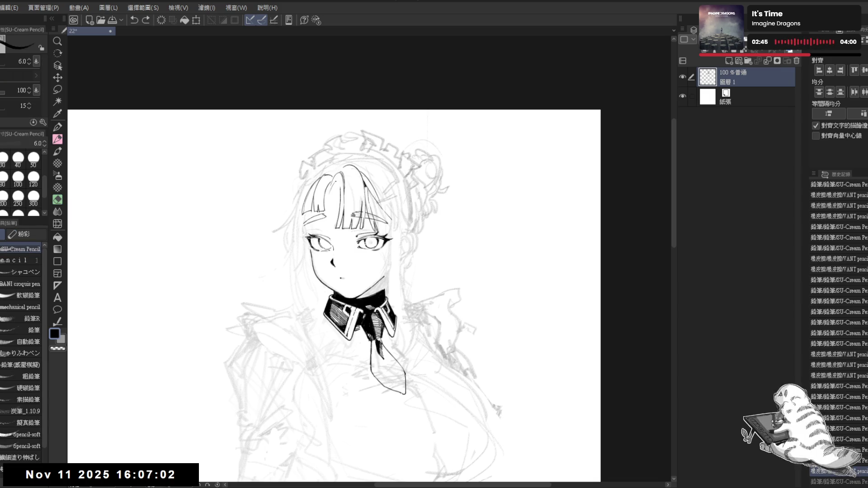
key("asciicircum")
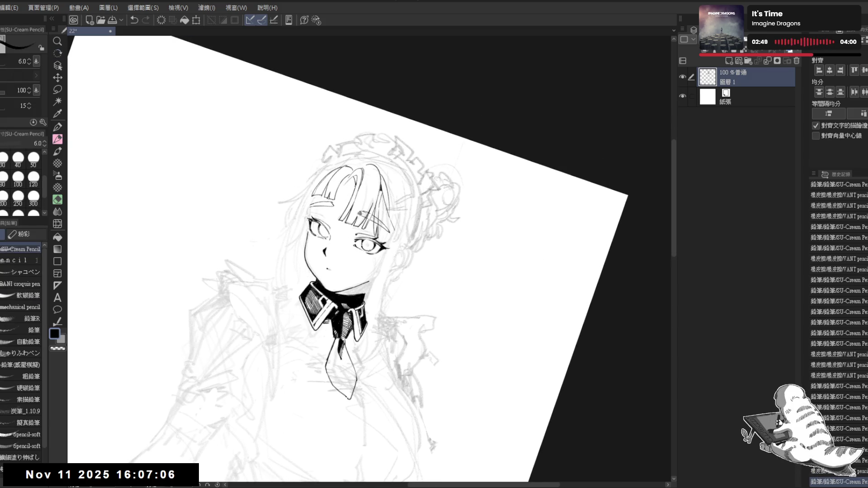
Step: Restore the mouth stroke and ink a small hair stroke at a gentler canvas tilt
key("minus")
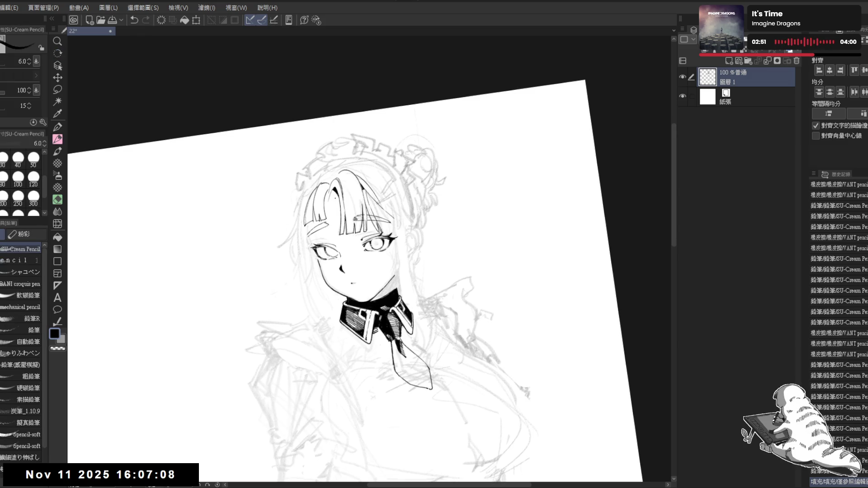
key("ctrl+y")
key("ctrl+y")
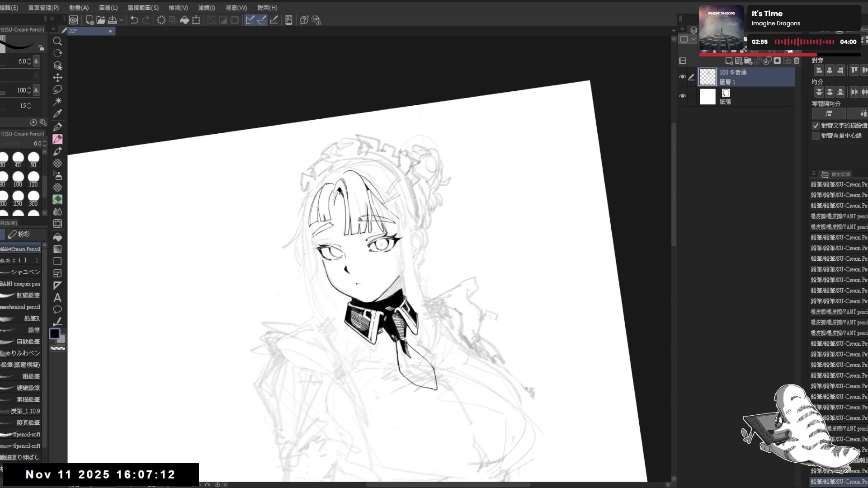
key("ctrl+z")
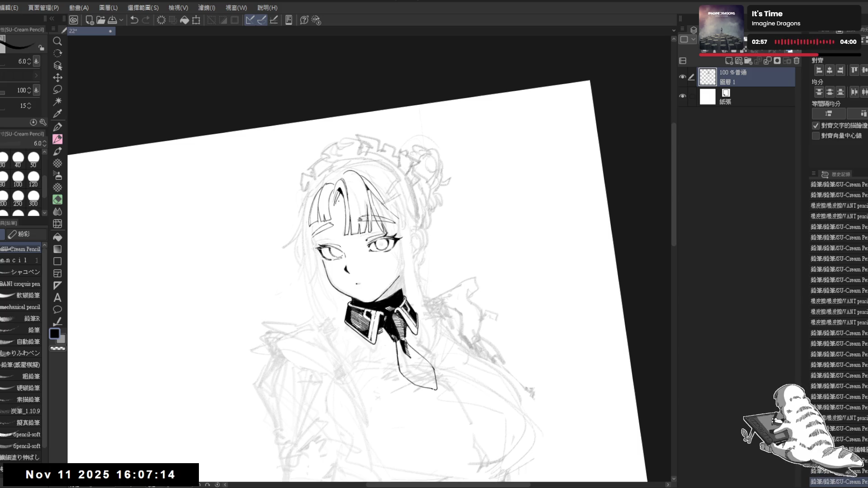
key("ctrl+y")
key("ctrl+y")
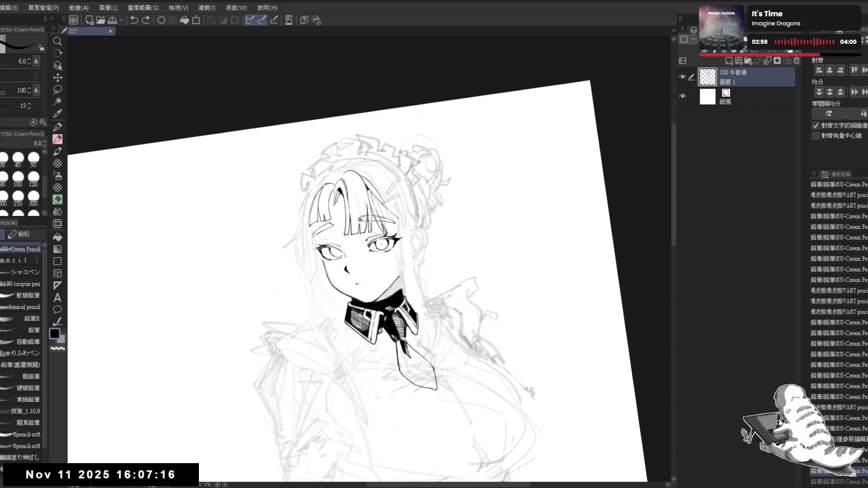
key("r")
left_click_drag(497, 181, 511, 212)
key("p")
left_click_drag(343, 185, 348, 195)
Step: Level the canvas and zoom out to see more of the drawing
key("e")
key("ctrl+@")
key("p")
key("ctrl+minus")
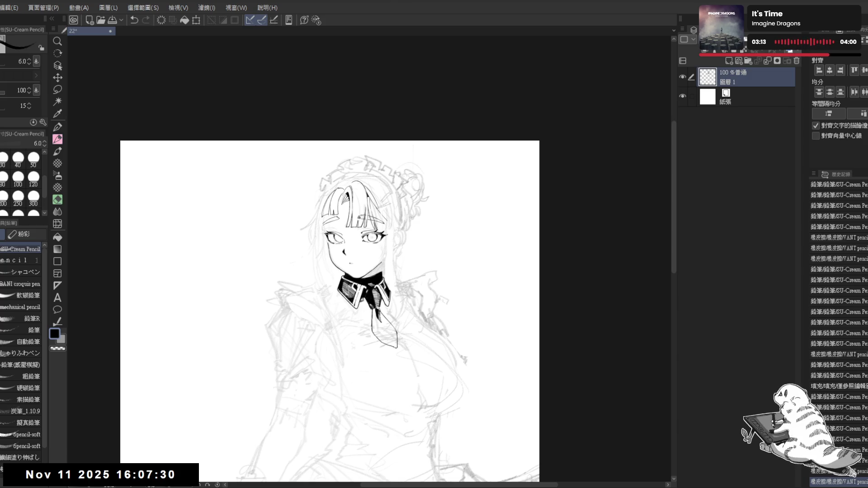
left_click_drag(321, 206, 324, 208)
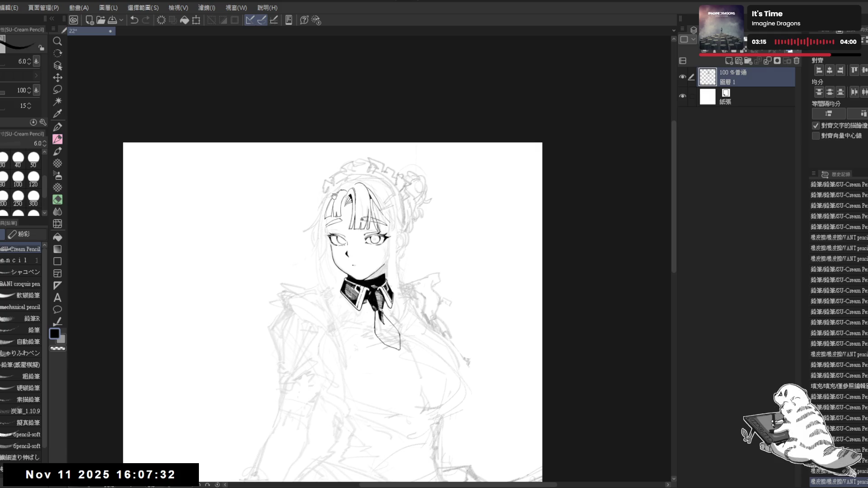
Step: Erase a stray mark with the VANT pencil eraser and compare the last stroke via undo/redo
key("e")
left_click(345, 207)
key("p")
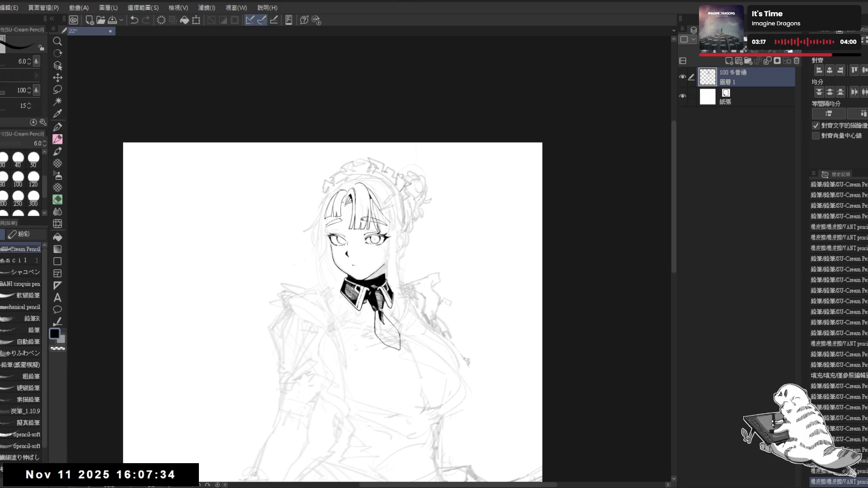
key("ctrl+z")
key("ctrl+z")
key("ctrl+y")
key("ctrl+z")
key("ctrl+y")
key("ctrl+z")
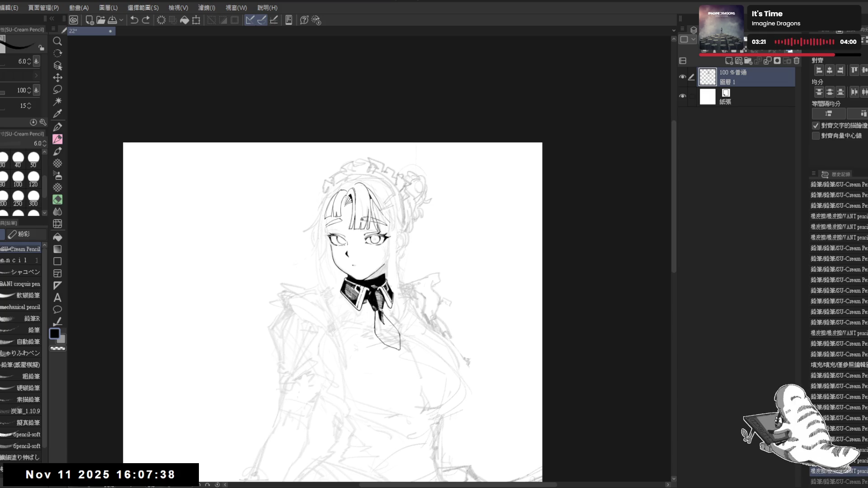
key("ctrl+y")
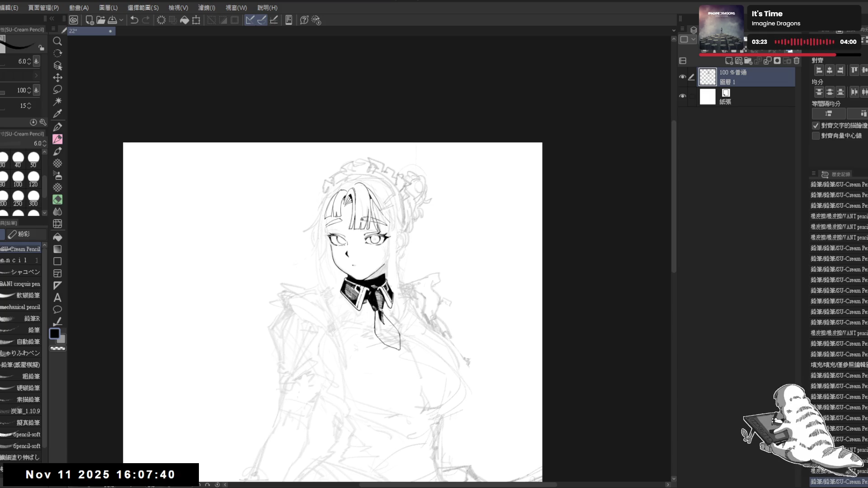
Step: Mirror-check the drawing, then frame the face with the canvas rotation reset upright
key("h")
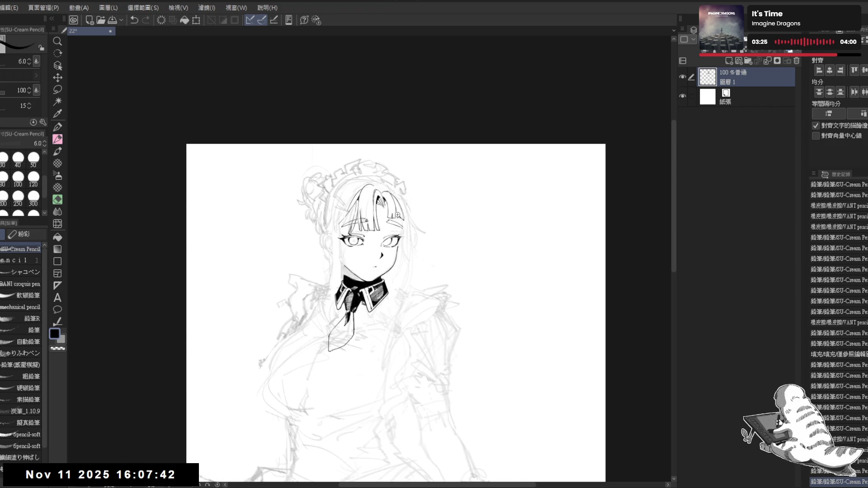
scroll(398, 215, "up", 3)
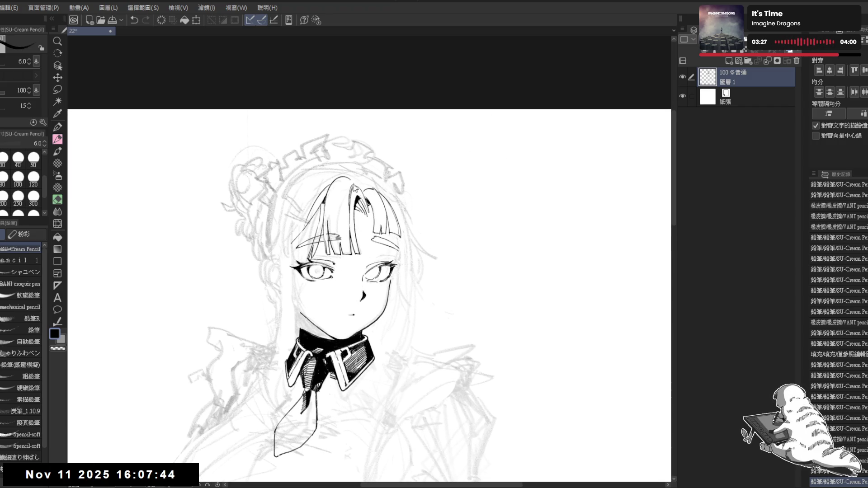
key("h")
left_click_drag(373, 299, 368, 289)
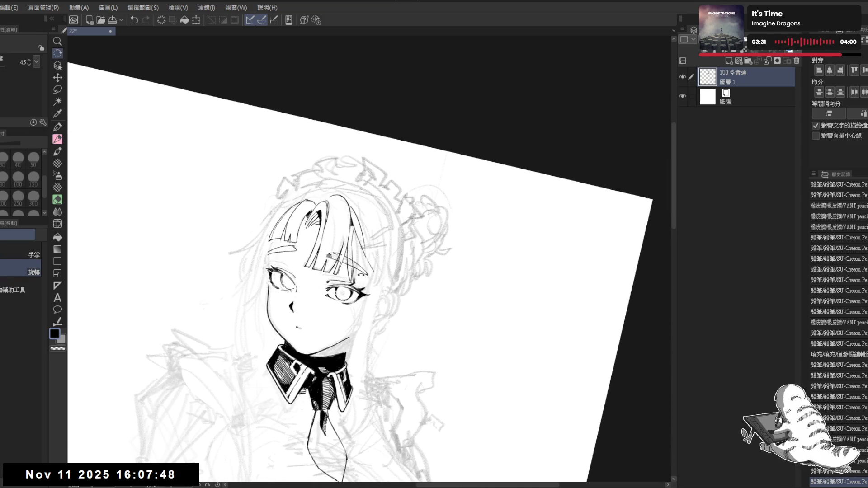
left_click_drag(357, 282, 355, 249)
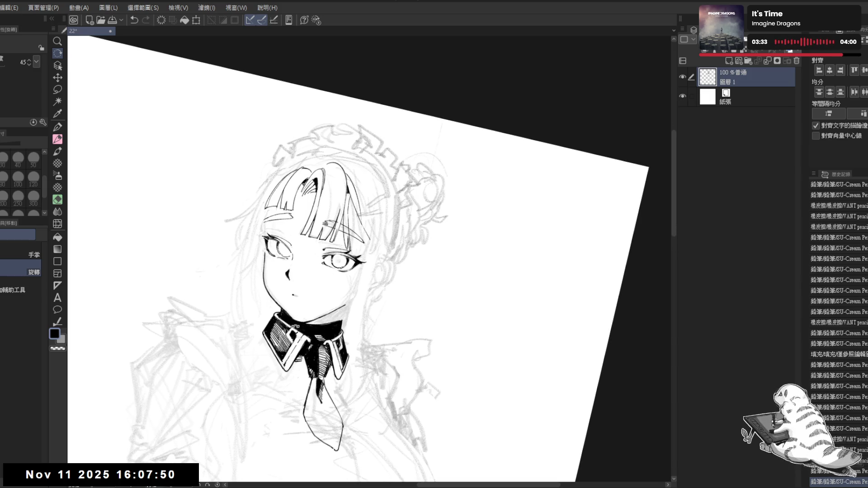
double_click(382, 280)
mouse_move(355, 285)
left_mouse_down()
mouse_move(356, 271)
mouse_move(344, 278)
mouse_move(362, 308)
left_mouse_up()
mouse_move(337, 215)
left_mouse_down()
mouse_move(353, 253)
mouse_move(344, 281)
left_mouse_up()
Step: Try several long ink lines along the hair edge beside the bangs, undoing the misses
key("bracketright")
left_click_drag(291, 204, 290, 265)
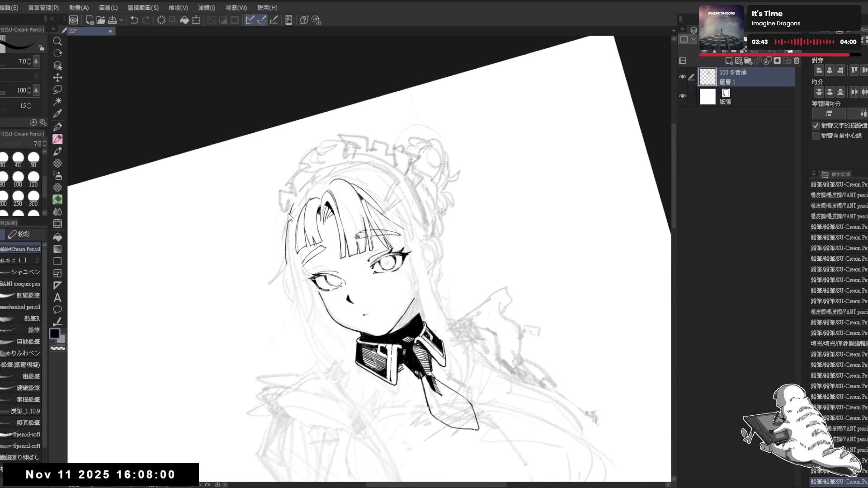
key("ctrl+z")
left_click_drag(288, 215, 286, 258)
key("ctrl+z")
key("ctrl+z")
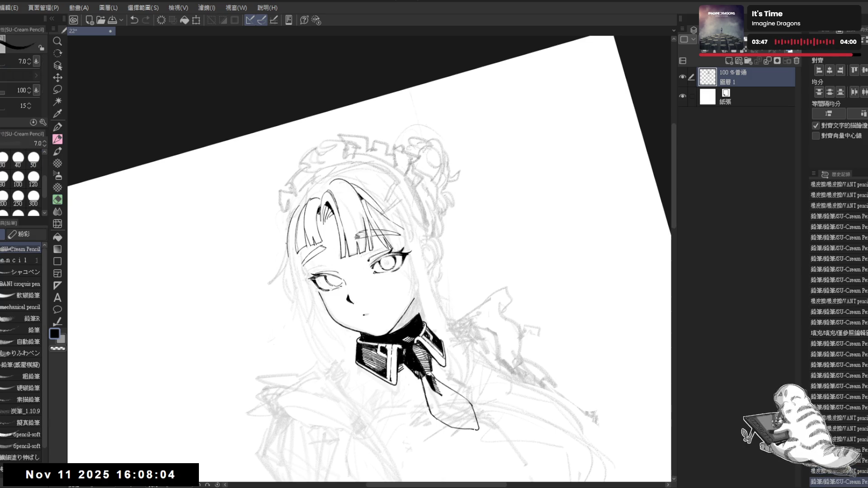
key("ctrl+z")
left_click_drag(298, 204, 289, 250)
key("ctrl+z")
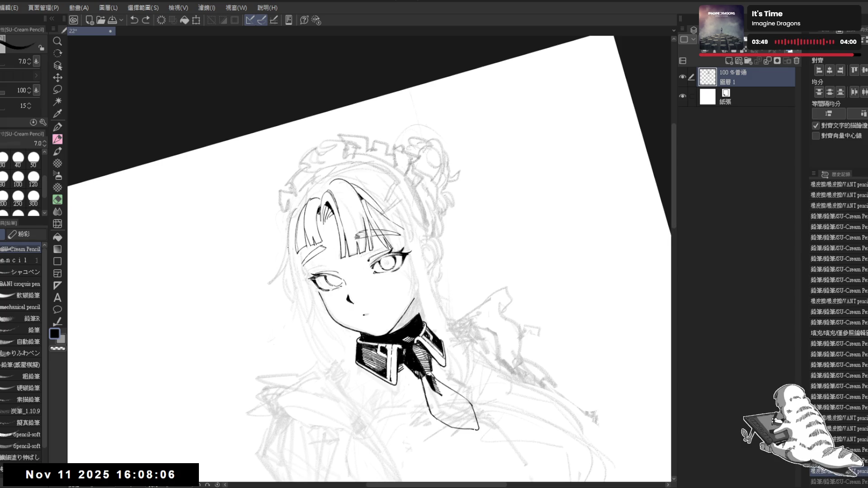
Step: Ink the final hair edge stroke, erase its excess, and add a small stroke at the edge
left_click_drag(295, 210, 287, 254)
key("e")
left_click_drag(291, 207, 281, 237)
key("p")
key("minus")
key("minus")
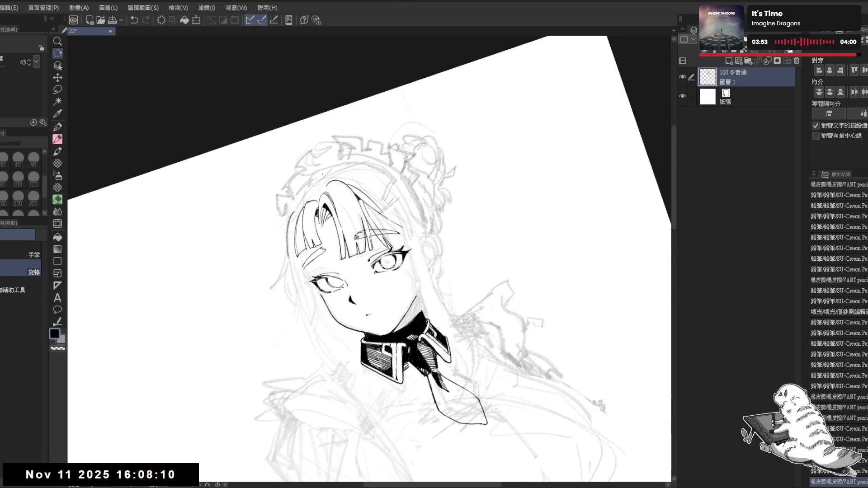
left_click_drag(299, 205, 289, 223)
key("ctrl+at")
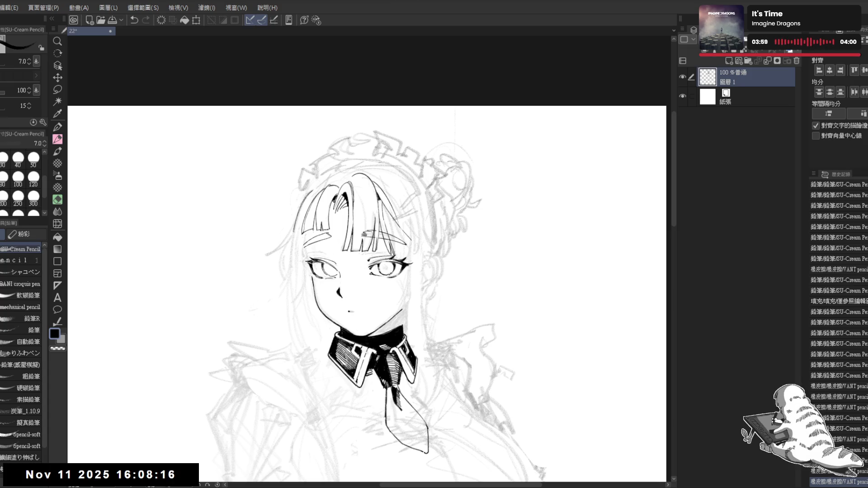
Step: Tilt the canvas about 35°, compare the latest hair stroke with undo/redo, then level the view
key("r")
left_click_drag(294, 235, 306, 231)
key("e")
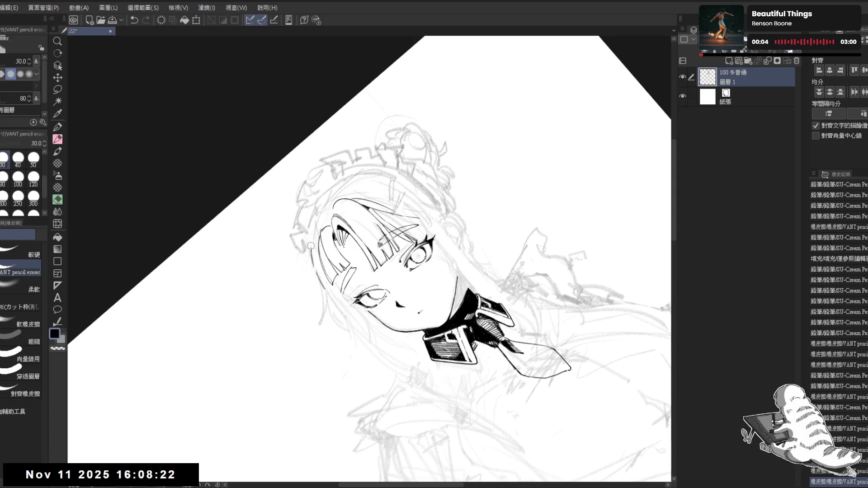
key("p")
key("ctrl+z")
key("ctrl+y")
key("ctrl+z")
key("ctrl+y")
key("ctrl+z")
key("ctrl+y")
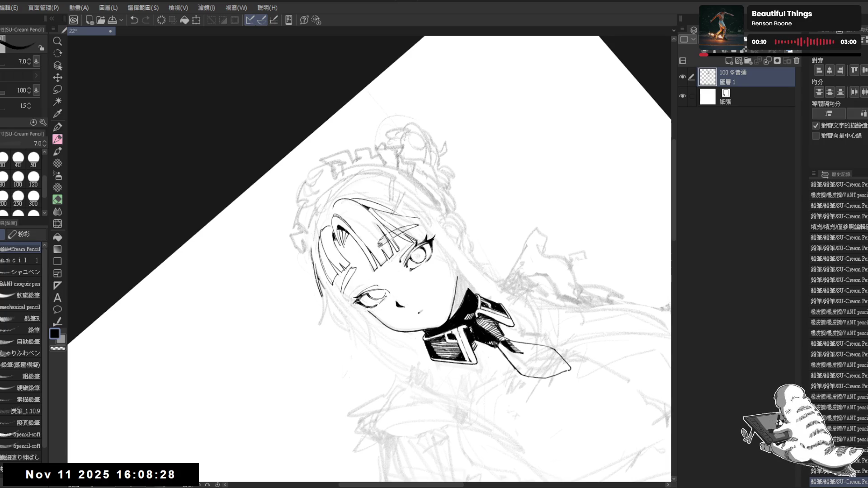
key("ctrl+z")
key("ctrl+y")
key("ctrl+z")
key("ctrl+y")
key("ctrl+z")
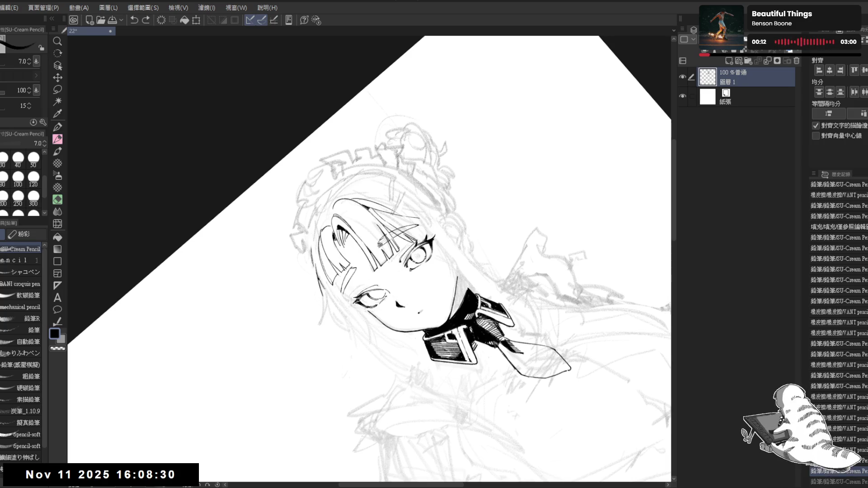
key("ctrl+y")
key("ctrl+@")
Step: Mirror-check the drawing, tilt the canvas, and redo the undone pencil stroke
key("h")
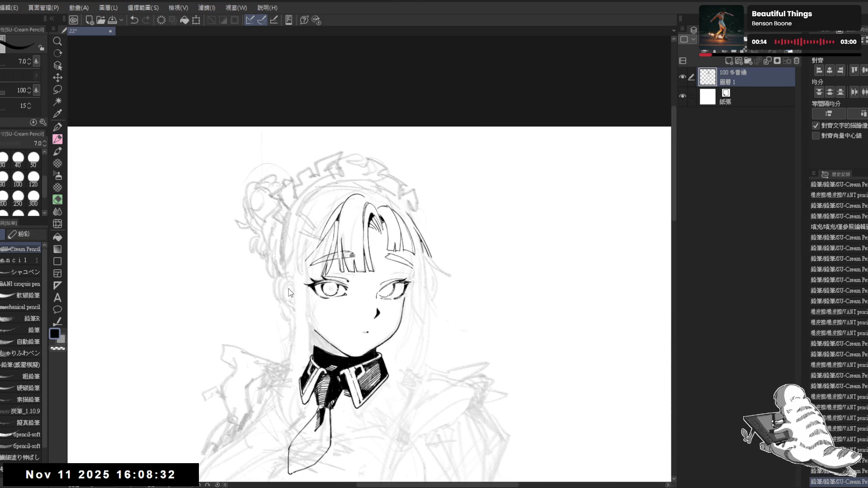
key("h")
mouse_move(331, 309)
left_mouse_down()
mouse_move(302, 275)
mouse_move(315, 269)
left_mouse_up()
key("p")
left_click_drag(302, 352, 309, 274)
key("e")
key("p")
key("ctrl+y")
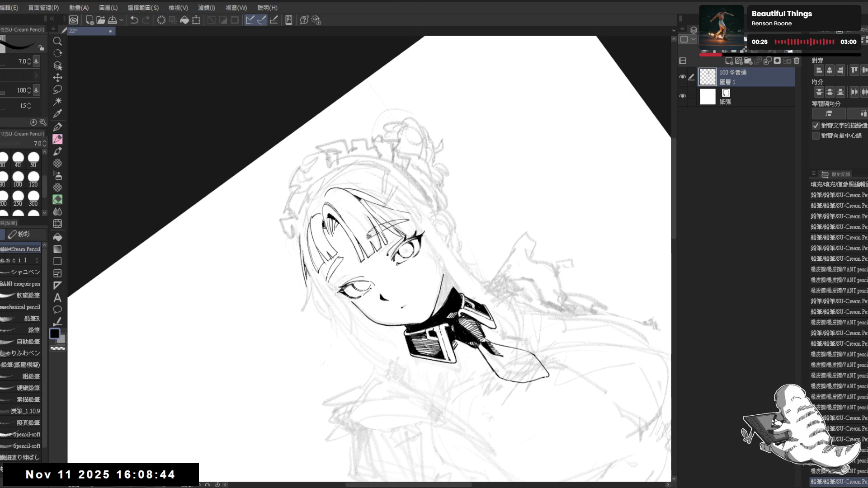
Step: Try a hair stroke and undo it, then erase a stray mark near the hair
left_click_drag(307, 286, 305, 302)
key("ctrl+z")
key("ctrl+z")
key("ctrl+z")
key("ctrl+y")
key("e")
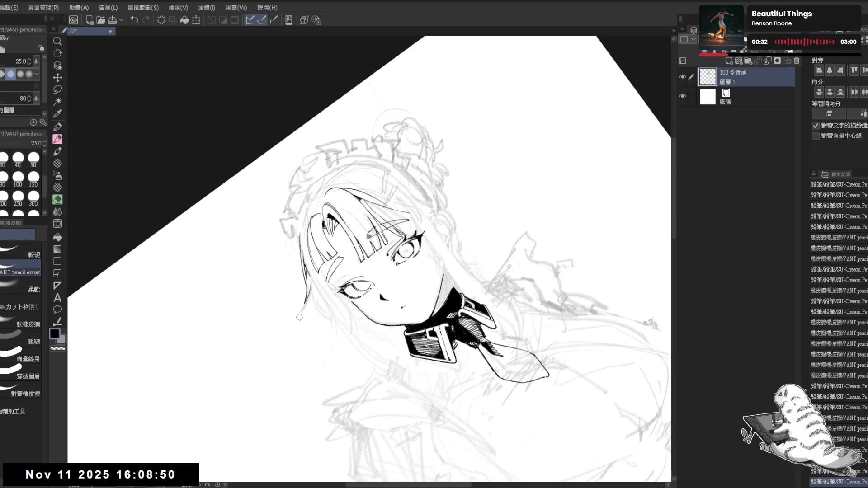
key("p")
mouse_move(306, 306)
left_mouse_down()
mouse_move(316, 285)
mouse_move(308, 290)
mouse_move(304, 394)
mouse_move(301, 305)
left_mouse_up()
key("@")
Step: Rotate the view slightly, erase another stray hair mark, and undo the last pencil stroke
key("e")
key("p")
key("ctrl+0")
key("r")
key("e")
mouse_move(304, 243)
left_mouse_down()
mouse_move(310, 268)
mouse_move(308, 229)
mouse_move(308, 255)
mouse_move(309, 240)
left_mouse_up()
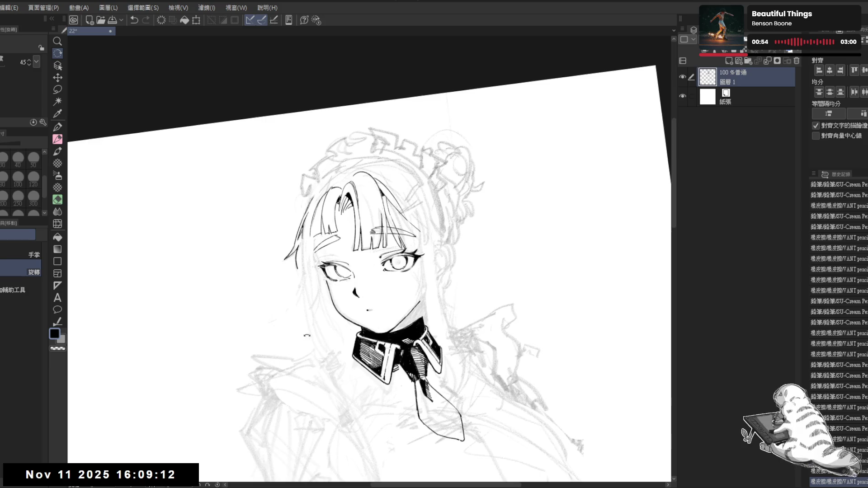
key("p")
key("e")
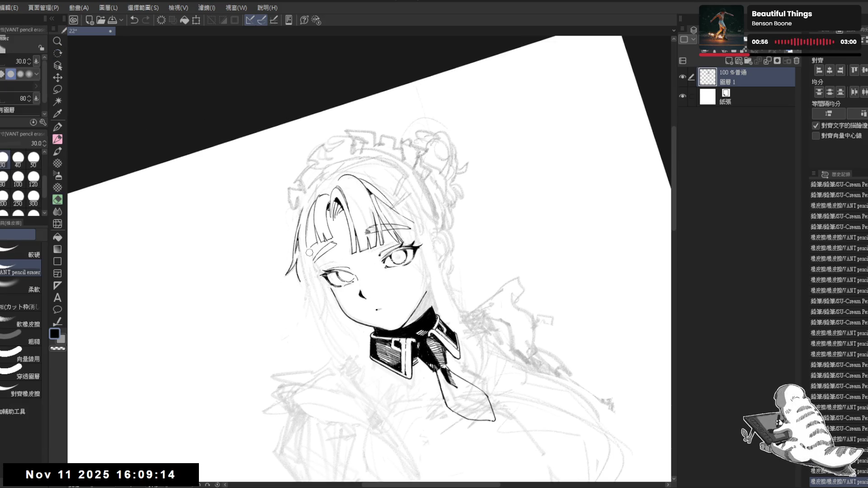
key("p")
key("ctrl+z")
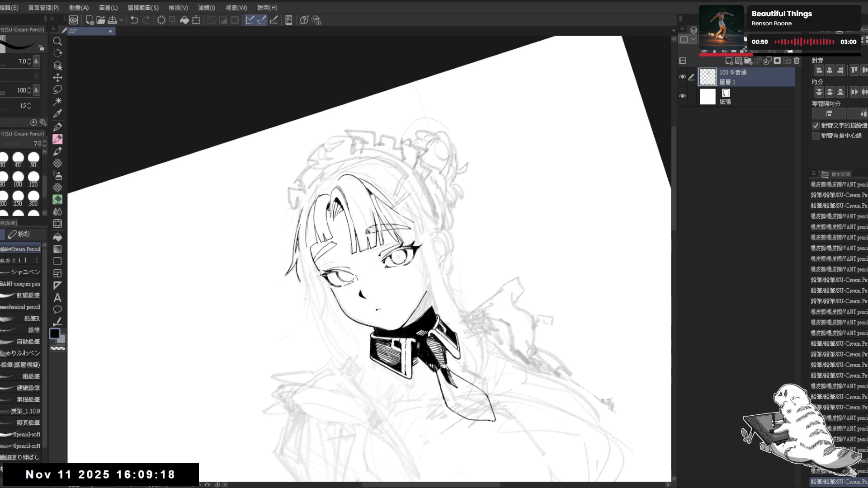
Step: Reframe and tilt the view, then erase the stray lines around the hair clip
key("ctrl+@")
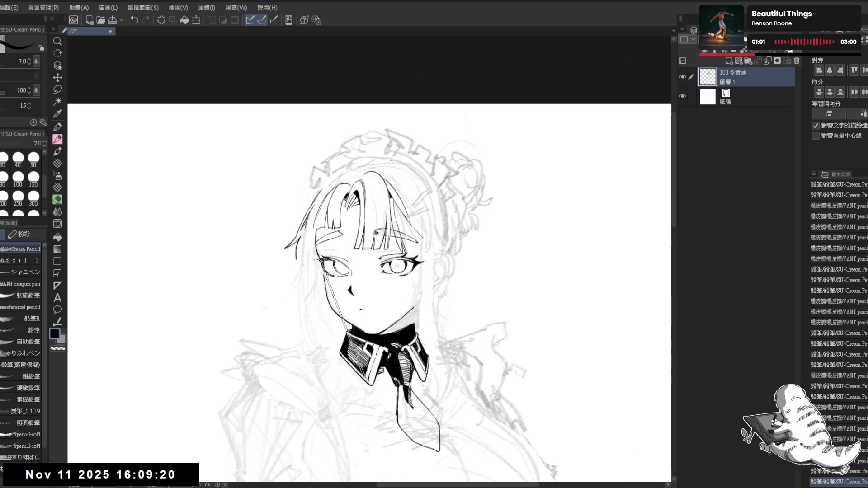
key("h")
key("h")
mouse_move(356, 293)
left_mouse_down()
mouse_move(349, 286)
mouse_move(380, 257)
mouse_move(407, 255)
mouse_move(367, 250)
left_mouse_up()
left_click_drag(288, 253, 353, 222)
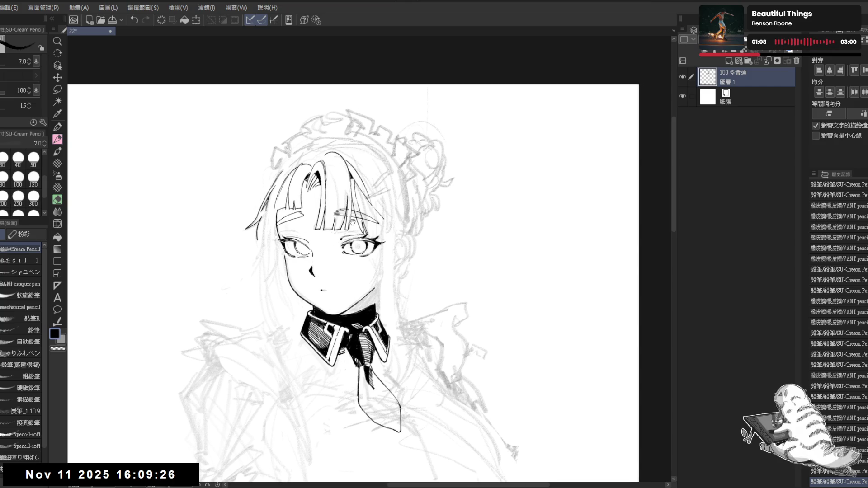
mouse_move(332, 258)
left_mouse_down()
mouse_move(339, 272)
mouse_move(267, 298)
left_mouse_up()
key("e")
left_click_drag(331, 203, 328, 193)
left_click_drag(337, 227, 349, 248)
mouse_move(325, 185)
left_mouse_down()
mouse_move(339, 217)
mouse_move(320, 174)
mouse_move(342, 217)
mouse_move(318, 172)
mouse_move(350, 241)
mouse_move(327, 196)
mouse_move(329, 204)
left_mouse_up()
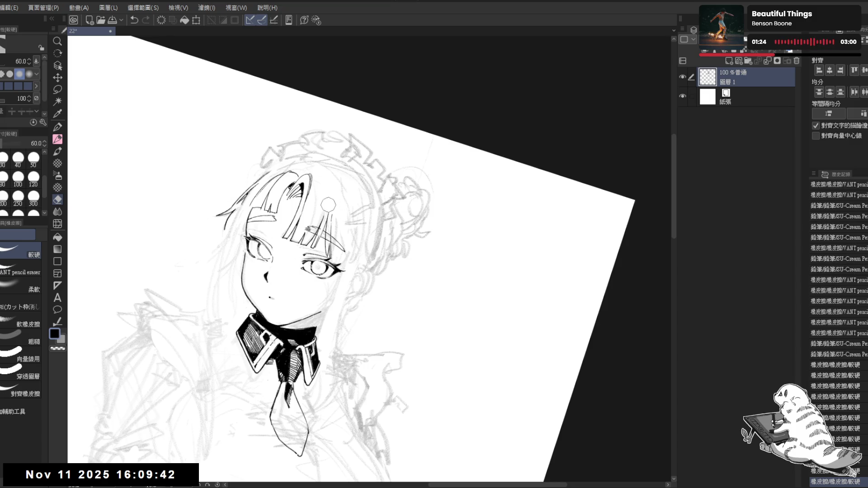
key("p")
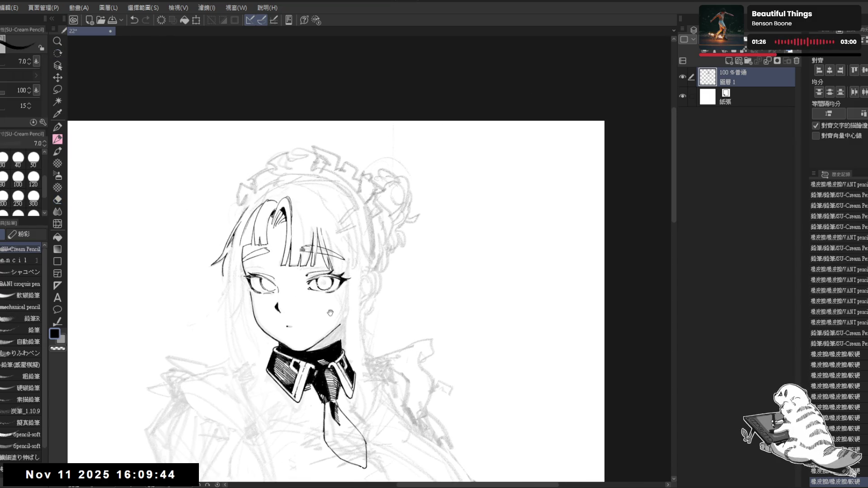
Step: Choose the pencil-textured eraser and remove a stray mark on the hair
left_click_drag(331, 313, 332, 299)
key("e")
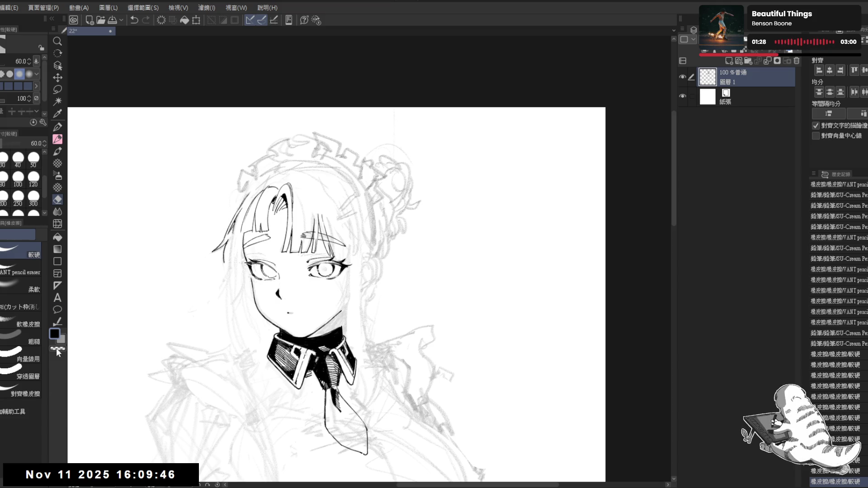
left_click_drag(179, 340, 172, 349)
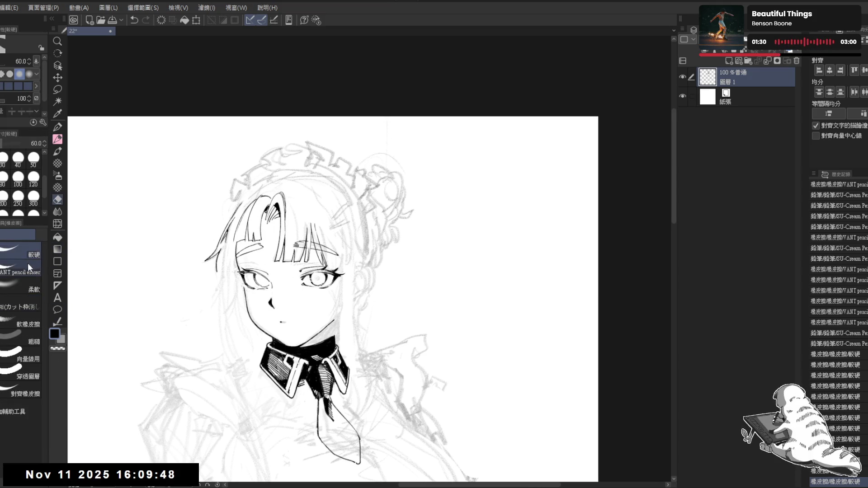
left_click(20, 271)
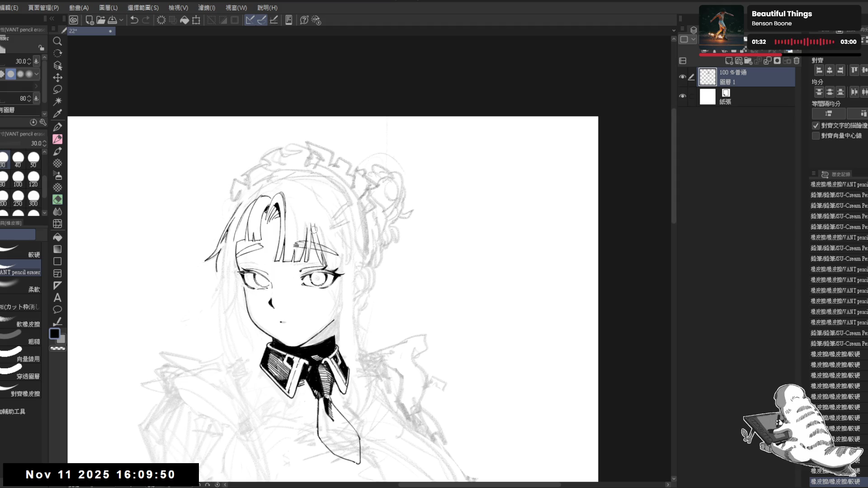
left_click_drag(308, 221, 310, 230)
Step: Tilt the canvas back and forth, drawing and undoing a trial hair line
key("r")
left_click_drag(326, 294, 336, 324)
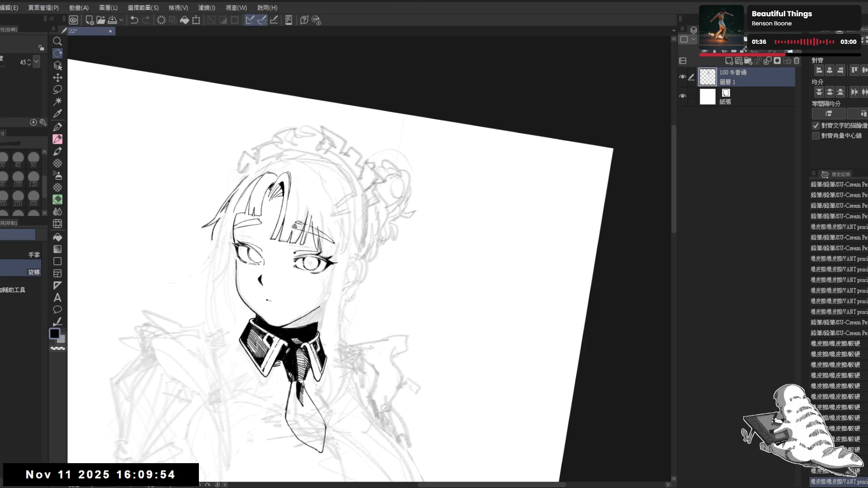
key("p")
key("r")
left_click_drag(344, 235, 287, 189)
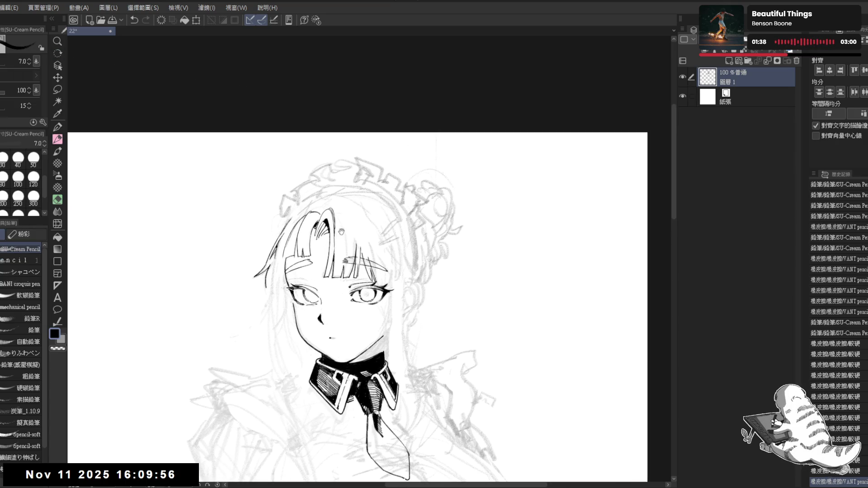
mouse_move(289, 285)
left_mouse_down()
mouse_move(281, 317)
mouse_move(295, 344)
left_mouse_up()
key("p")
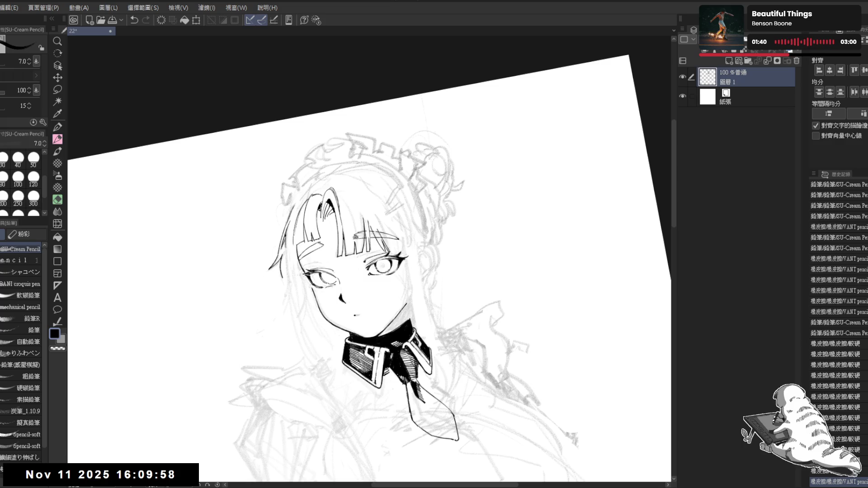
left_click_drag(295, 233, 297, 243)
key("ctrl+z")
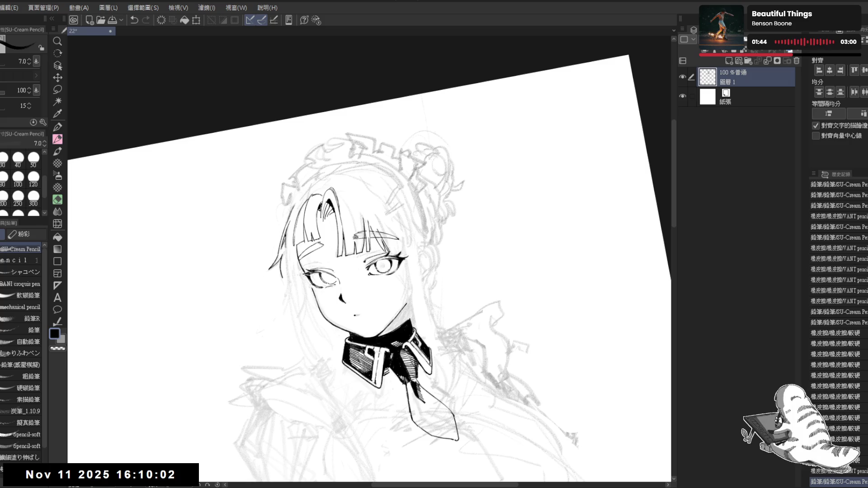
Step: Level and zoom out to mirror-check the drawing, then zoom back in on the face
key("ctrl+shift+0")
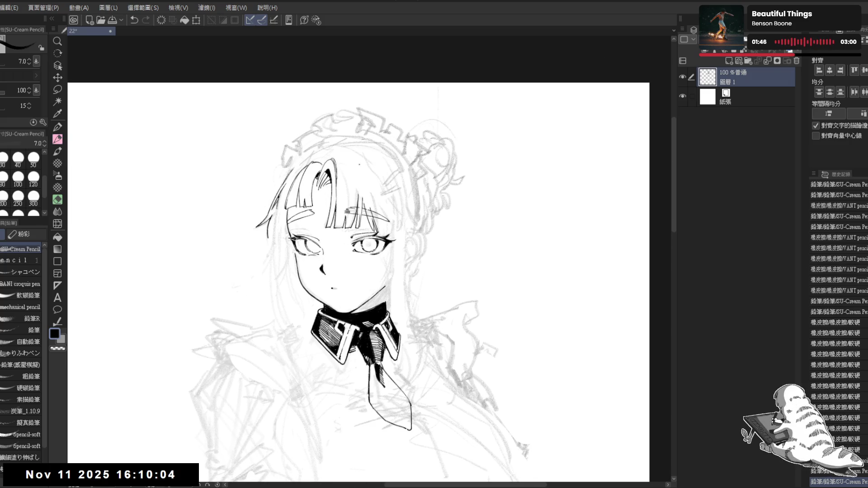
key("ctrl+minus")
key("h")
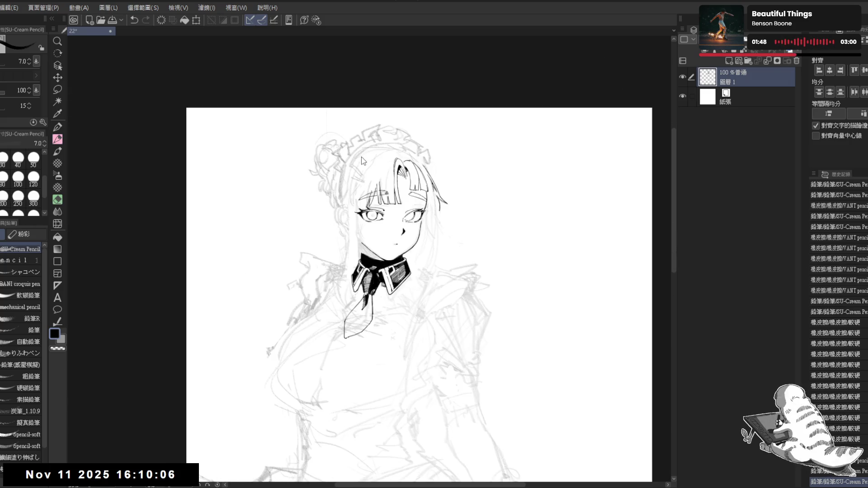
key("h")
left_click_drag(366, 139, 355, 157)
key("ctrl+plus")
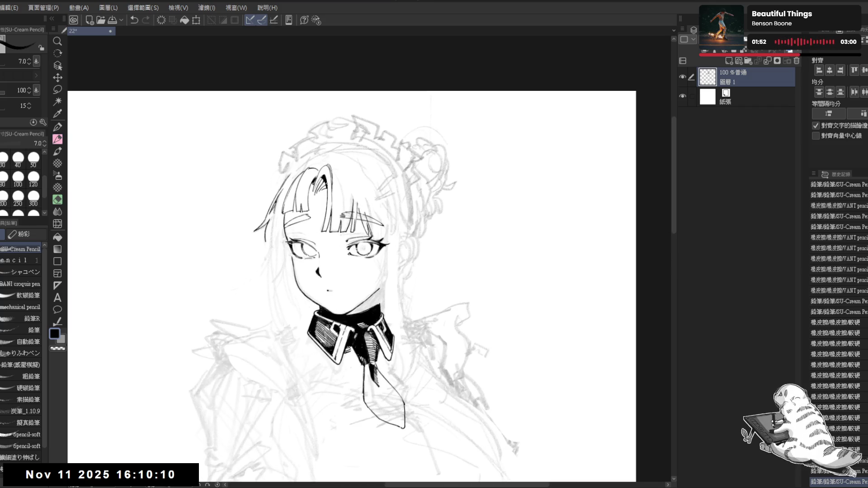
key("r")
left_click_drag(309, 359, 253, 312)
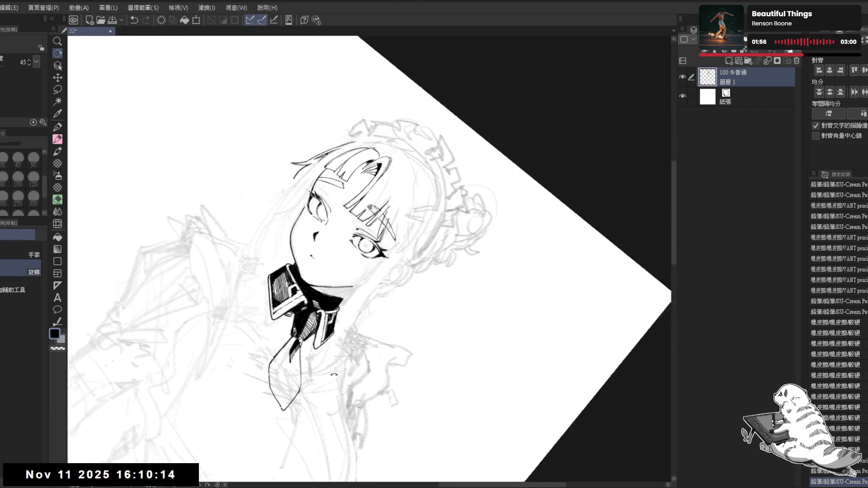
key("ctrl+at")
scroll(308, 203, "down", 1)
scroll(308, 203, "up", 1)
mouse_move(308, 203)
left_mouse_down()
mouse_move(294, 205)
mouse_move(301, 215)
left_mouse_up()
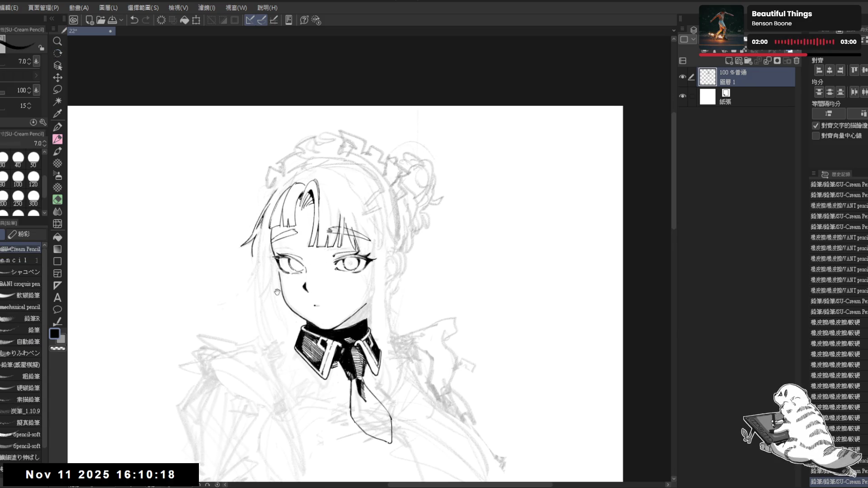
Step: Tilt the canvas about 25° and draw a short hair stroke on the bangs, retrying after undos
scroll(277, 292, "up", 1)
key("r")
left_click_drag(244, 345, 293, 390)
left_click_drag(273, 253, 266, 276)
key("ctrl+z")
key("ctrl+z")
key("asciicircum")
key("ctrl+z")
Step: With a slightly thinner pencil, redraw short hair strands on the bangs, undoing misses
key("ctrl+z")
left_click_drag(273, 241, 268, 255)
key("bracketleft")
key("ctrl+z")
key("ctrl+z")
left_click_drag(283, 220, 280, 260)
key("ctrl+z")
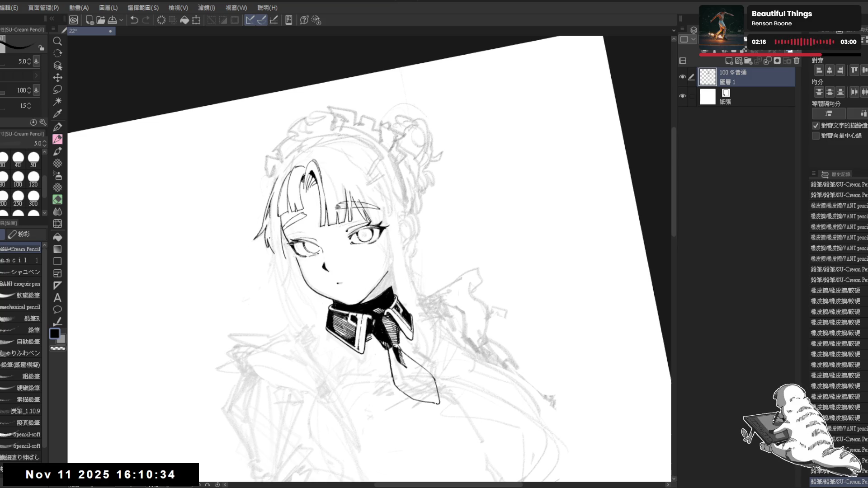
key("ctrl+z")
left_click_drag(274, 238, 267, 251)
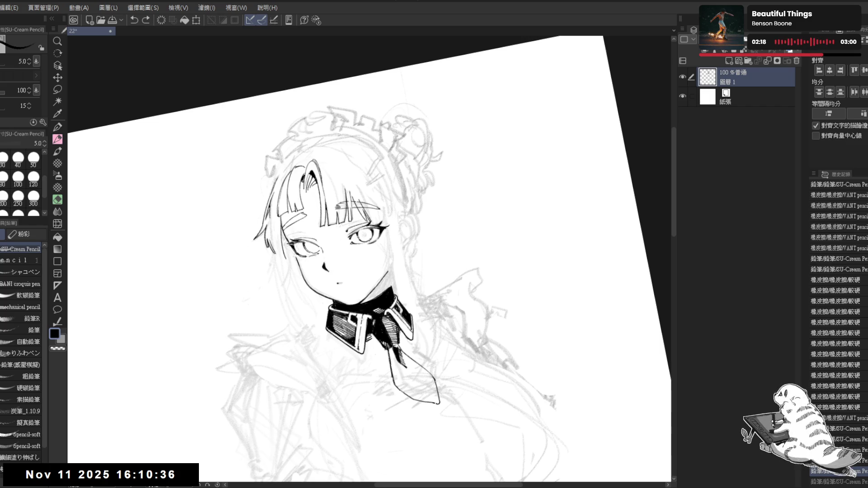
key("ctrl+@")
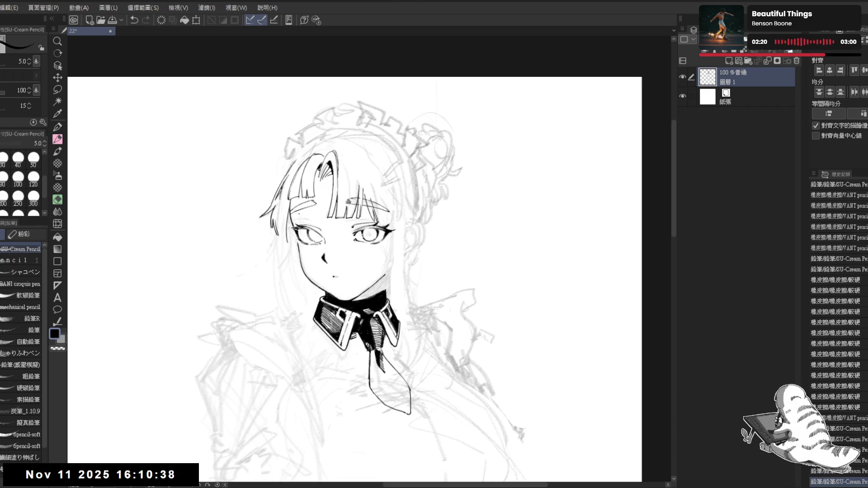
key("ctrl+z")
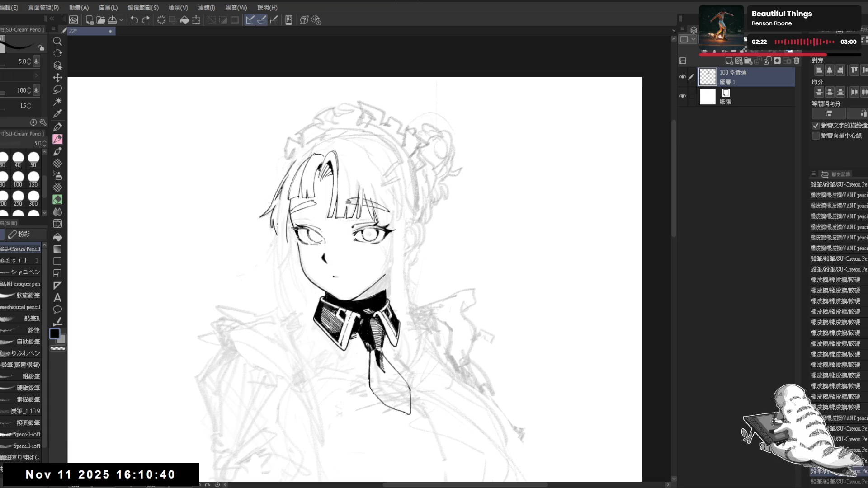
key("ctrl+y")
left_click_drag(281, 226, 277, 246)
key("ctrl+z")
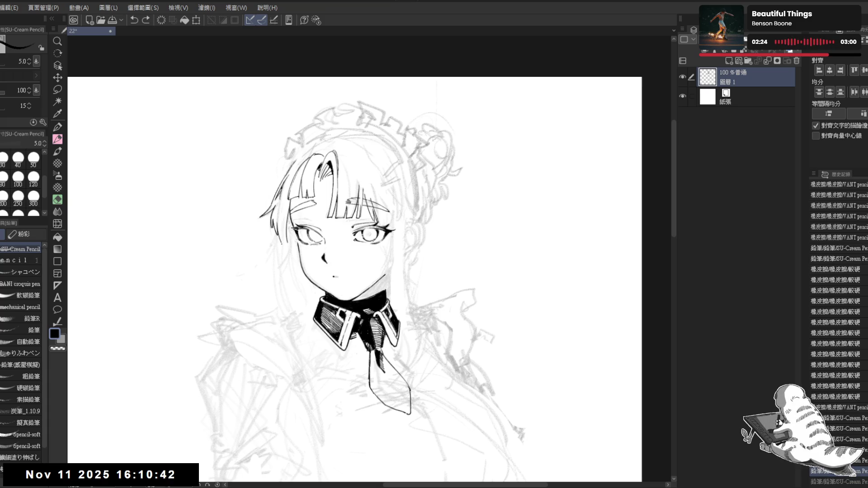
Step: Tilt the canvas about 22°, erase a stray mark near the bangs, and straighten the view
left_click_drag(453, 317, 448, 227)
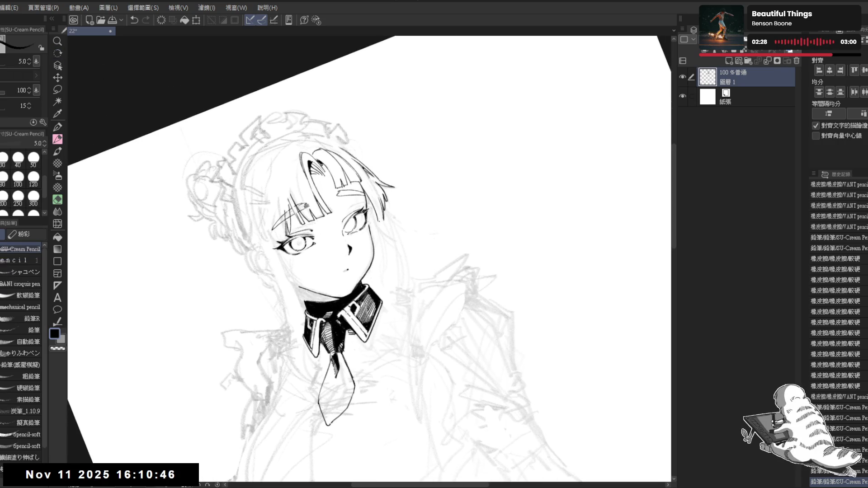
left_click_drag(379, 219, 382, 228)
key("ctrl+z")
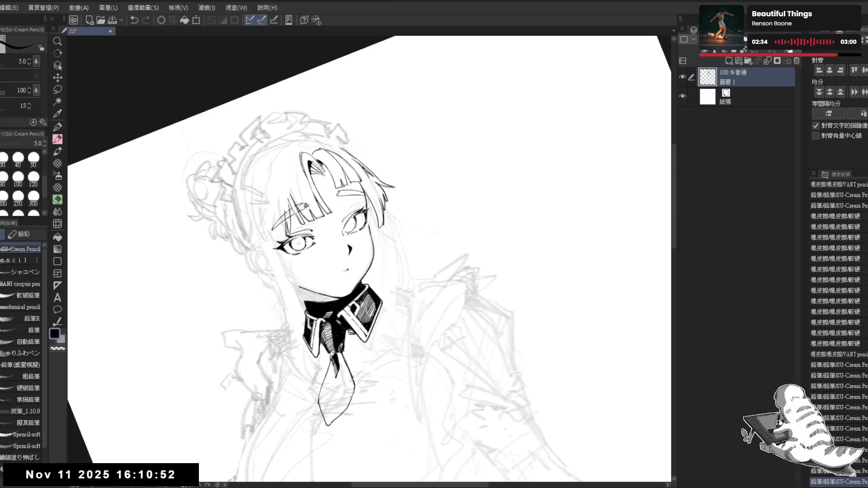
mouse_move(353, 194)
left_mouse_down()
mouse_move(374, 199)
mouse_move(339, 189)
mouse_move(351, 214)
mouse_move(358, 204)
left_mouse_up()
mouse_move(359, 243)
left_mouse_down()
mouse_move(347, 231)
mouse_move(325, 349)
mouse_move(290, 319)
left_mouse_up()
key("e")
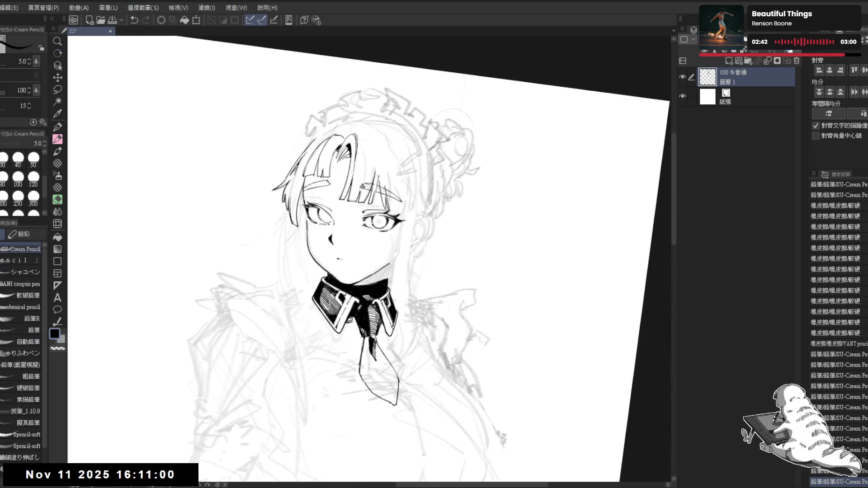
key("p")
left_click_drag(300, 202, 302, 209)
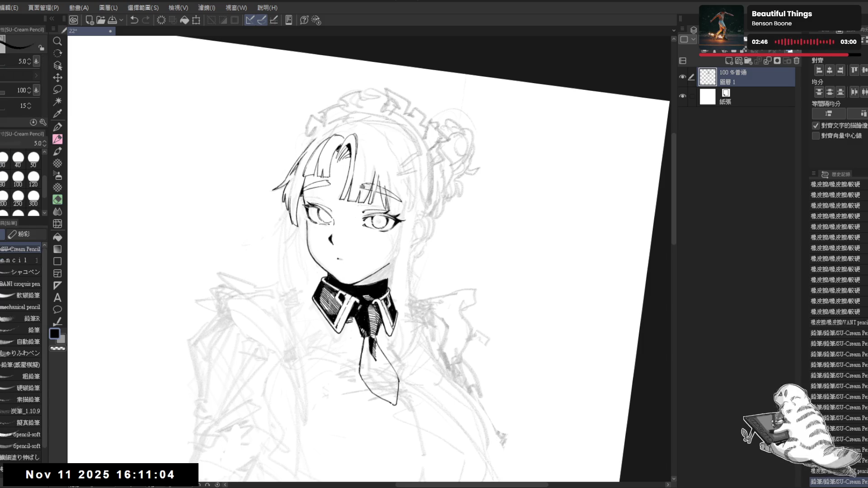
key("ctrl+at")
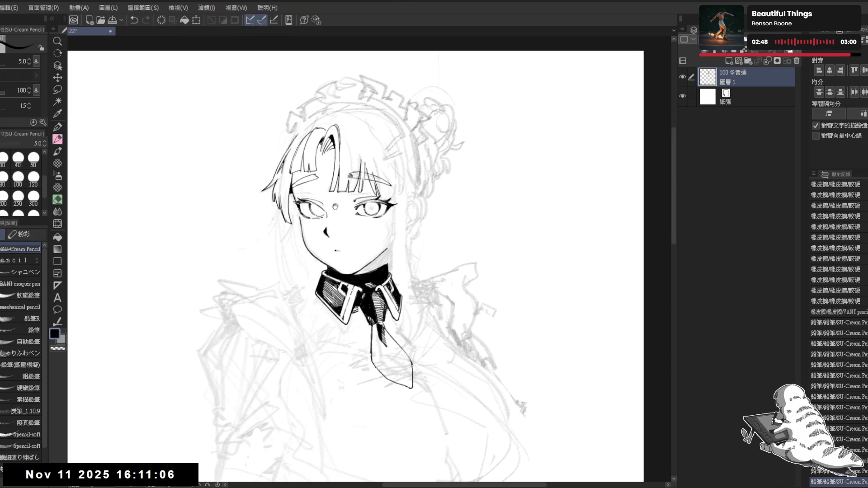
scroll(335, 206, "down", 2)
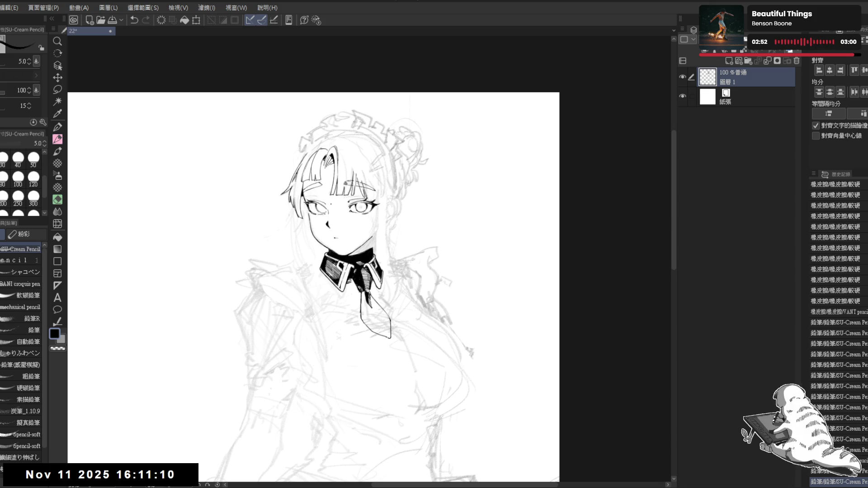
Step: Add a pencil stroke along the bangs and mirror the view to check it
mouse_move(307, 195)
left_mouse_down()
mouse_move(316, 209)
mouse_move(343, 190)
left_mouse_up()
scroll(316, 209, "up", 1)
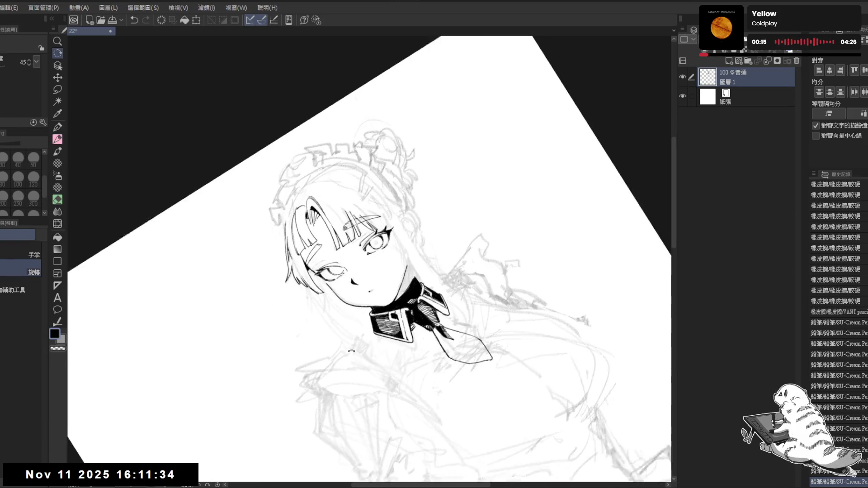
scroll(344, 190, "up", 2)
left_click_drag(281, 226, 282, 231)
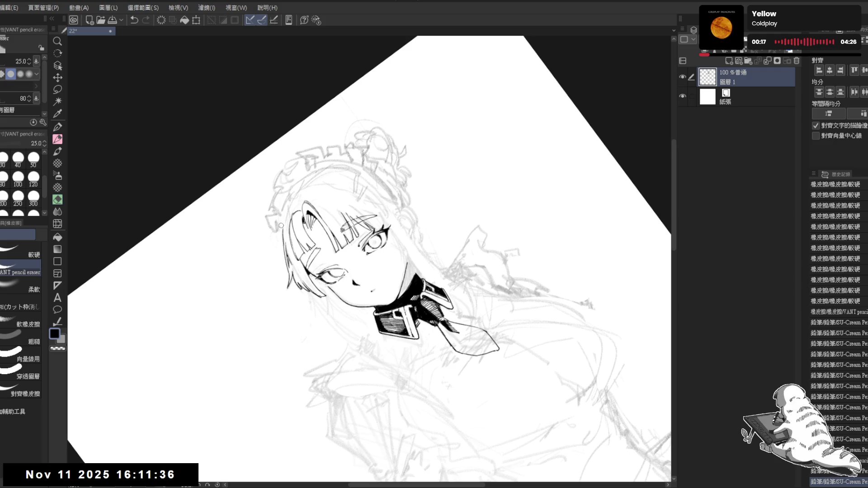
key("ctrl+z")
left_click_drag(290, 201, 284, 242)
key("ctrl+z")
key("ctrl+z")
left_click_drag(289, 201, 284, 236)
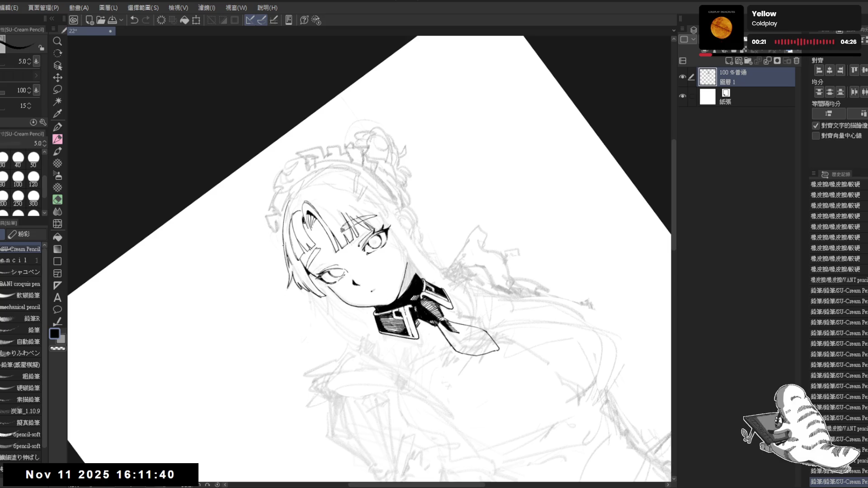
key("ctrl+0")
key("h")
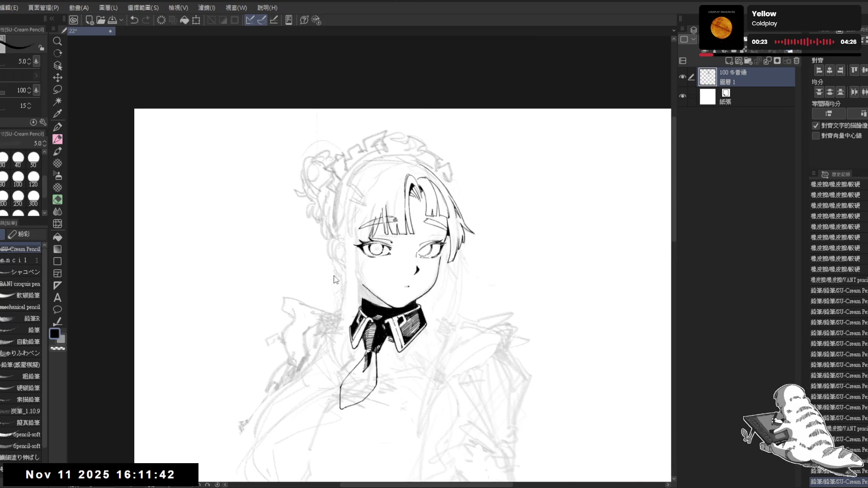
key("h")
left_click_drag(325, 196, 336, 221)
left_click_drag(338, 271, 328, 270)
Step: Erase a stray line in the hair and remove the stray line from the left eye to the collar
key("e")
mouse_move(302, 192)
left_mouse_down()
mouse_move(310, 183)
mouse_move(309, 127)
left_mouse_up()
key("p")
scroll(290, 199, "down", 1)
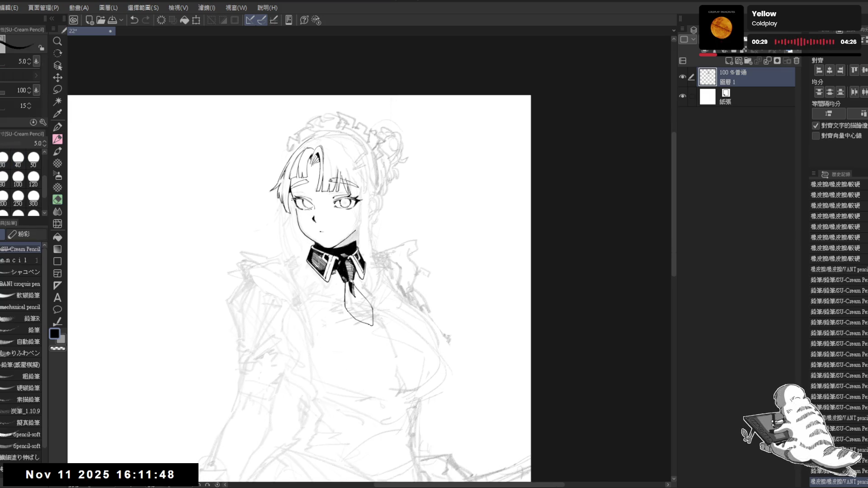
scroll(291, 199, "up", 2)
left_click_drag(497, 181, 529, 253)
left_click_drag(316, 190, 340, 278)
key("ctrl+z")
key("ctrl+y")
key("ctrl+z")
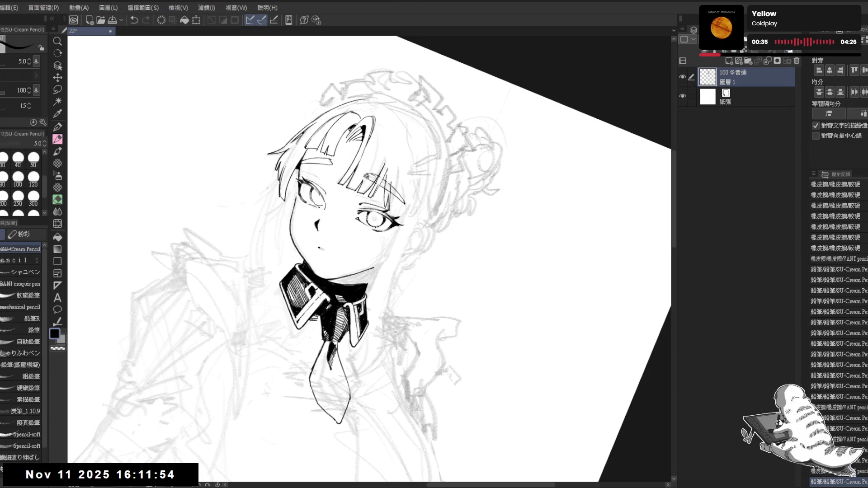
key("ctrl+at")
key("ctrl+z")
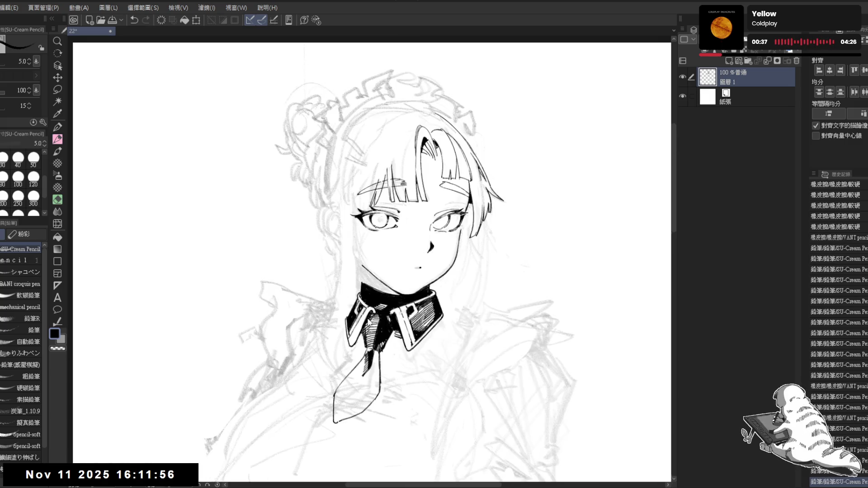
Step: Tilt the canvas about 35° and erase stray marks on the hair strands
mouse_move(345, 233)
left_mouse_down()
mouse_move(280, 234)
mouse_move(294, 212)
mouse_move(326, 199)
mouse_move(353, 213)
mouse_move(349, 224)
mouse_move(347, 217)
mouse_move(375, 303)
left_mouse_up()
key("e")
key("p")
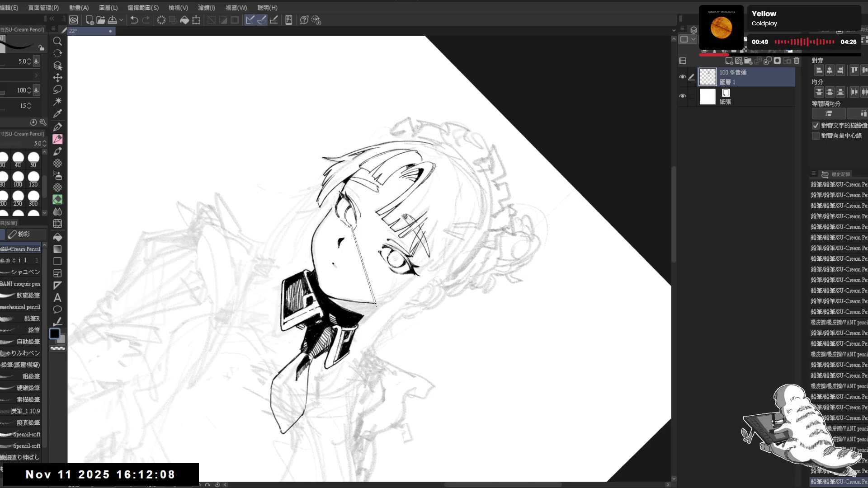
key("at")
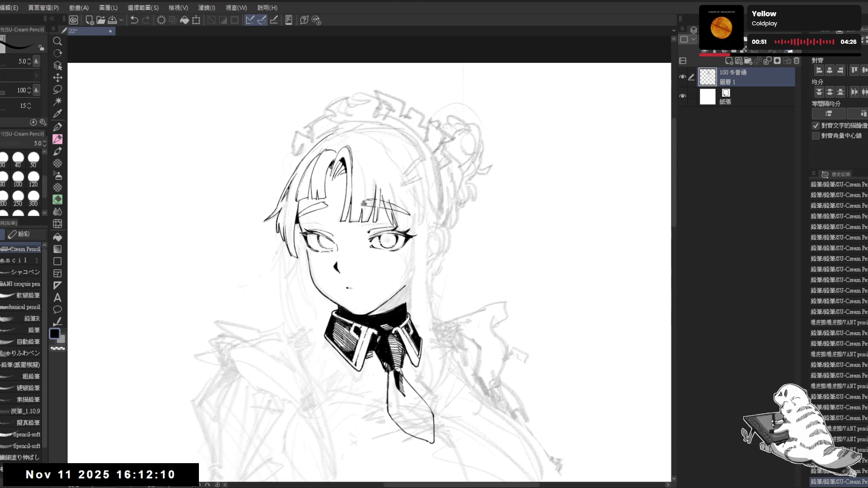
mouse_move(402, 251)
left_mouse_down()
mouse_move(383, 235)
mouse_move(378, 248)
left_mouse_up()
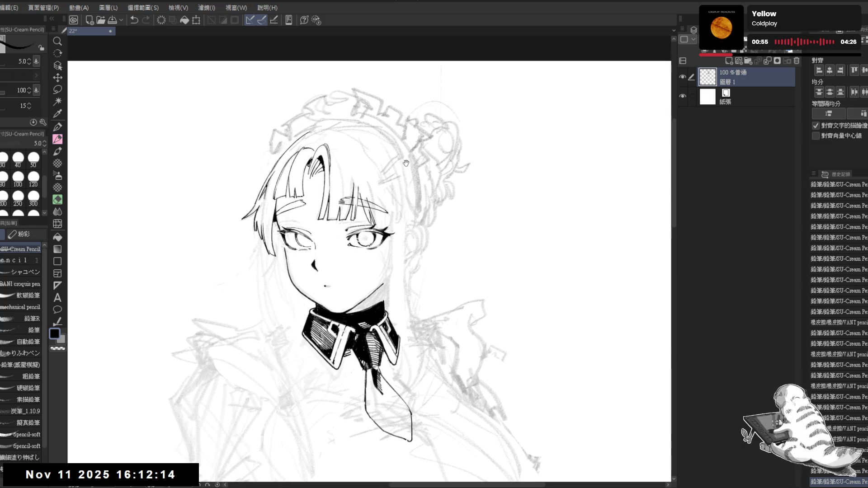
key("e")
left_click_drag(353, 173, 342, 208)
key("p")
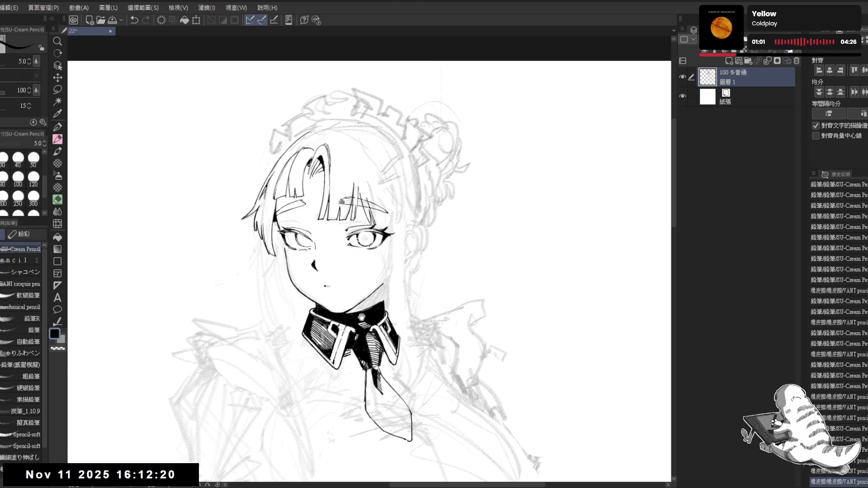
scroll(318, 109, "down", 2)
scroll(343, 189, "down", 1)
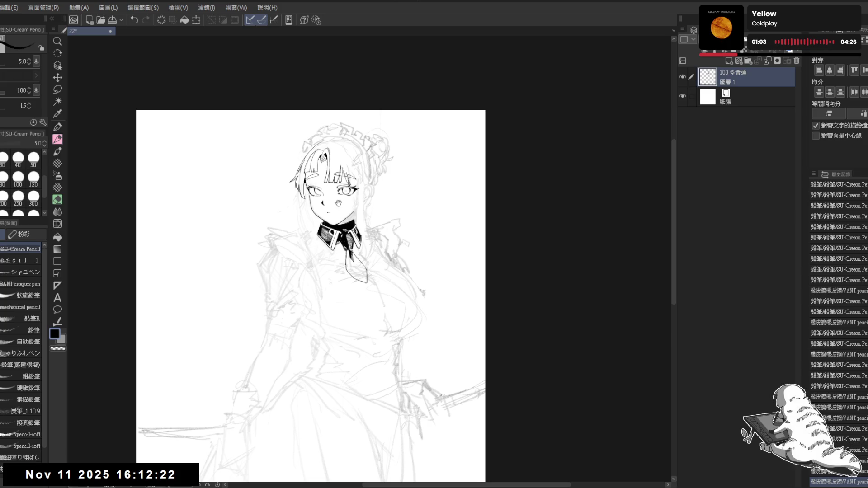
Step: At brush size 7.0, draw the hair lines down the left side of the face
left_click_drag(338, 204, 339, 216)
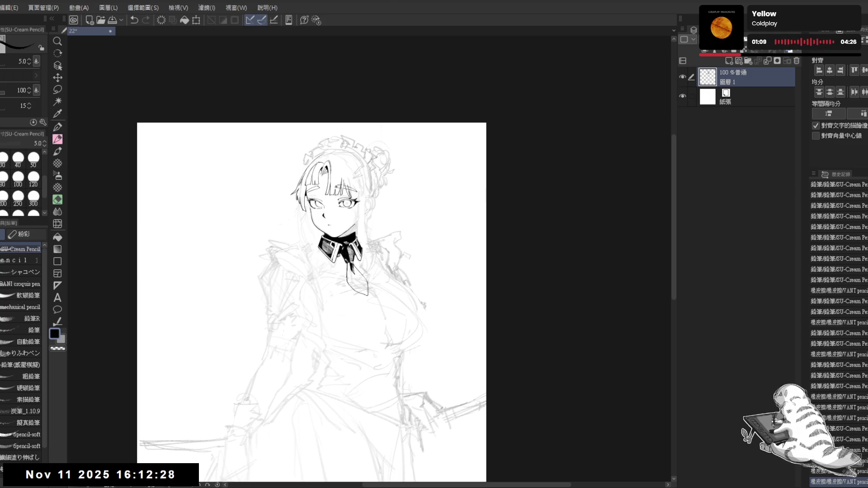
left_click_drag(362, 169, 362, 179)
scroll(360, 191, "up", 2)
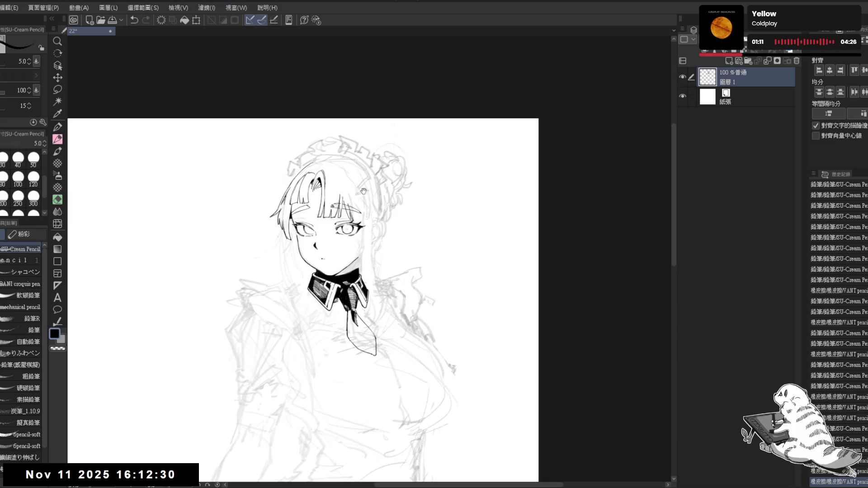
mouse_move(329, 205)
left_mouse_down()
mouse_move(342, 188)
mouse_move(312, 213)
left_mouse_up()
left_click_drag(314, 246, 299, 250)
key("ctrl+z")
left_click_drag(300, 220, 300, 251)
key("ctrl+z")
key("ctrl+z")
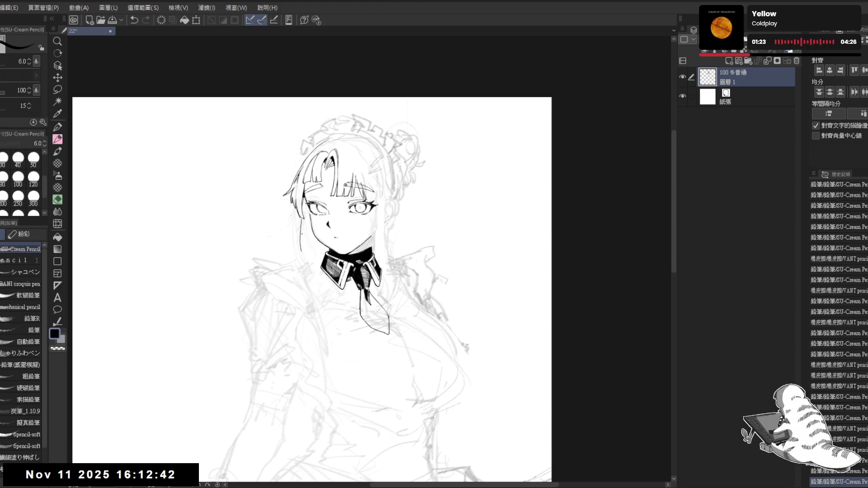
key("ctrl+z")
key("bracketright")
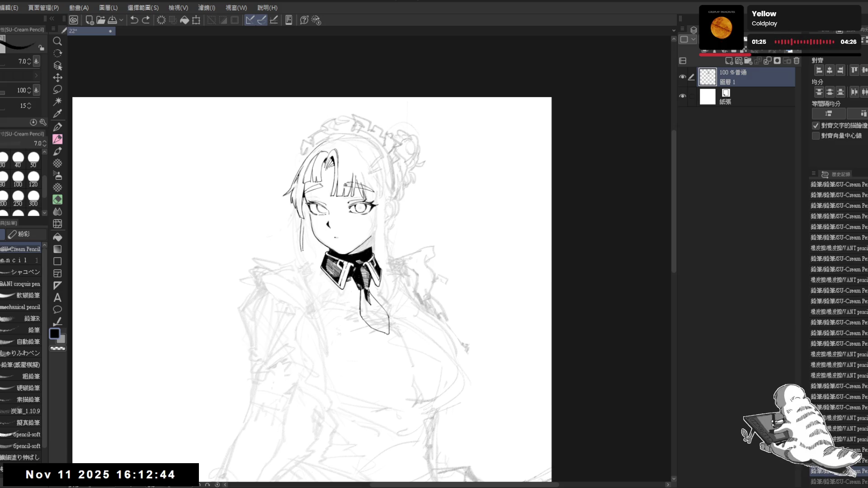
mouse_move(300, 219)
left_mouse_down()
mouse_move(300, 251)
mouse_move(309, 256)
left_mouse_up()
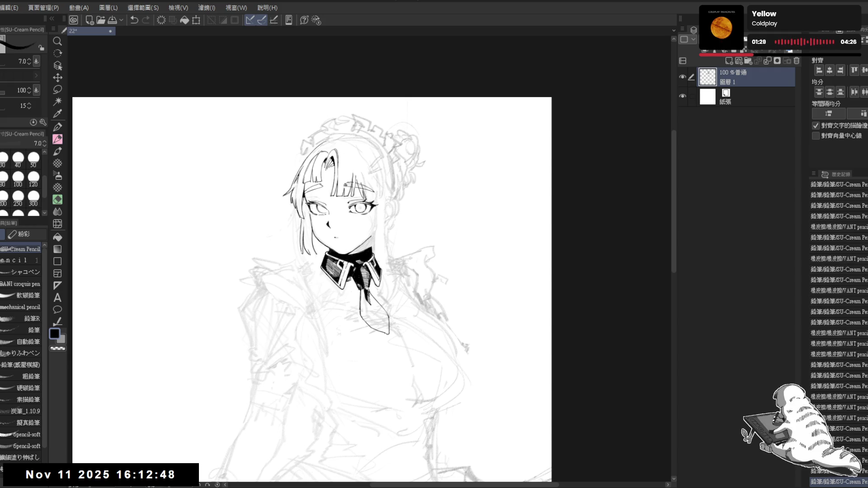
key("ctrl+z")
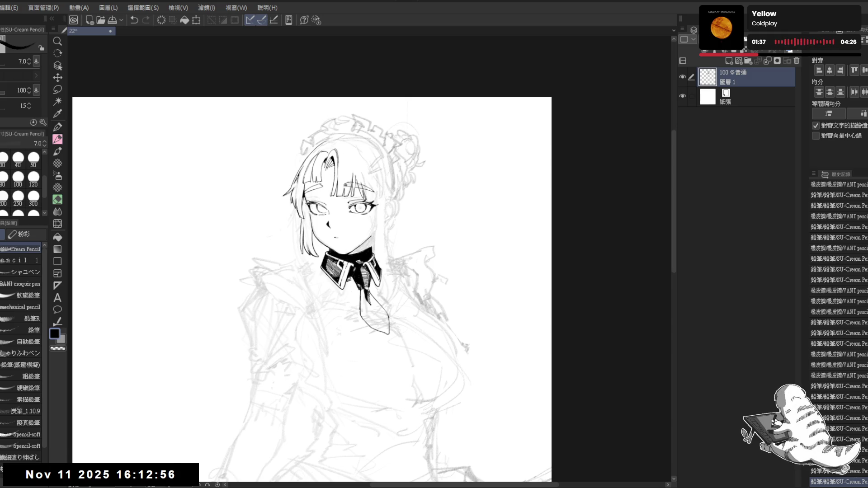
Step: Mirror the view and touch up the side hair with small pencil marks and an erasure
key("h")
left_click_drag(433, 223, 376, 179)
scroll(376, 179, "up", 2)
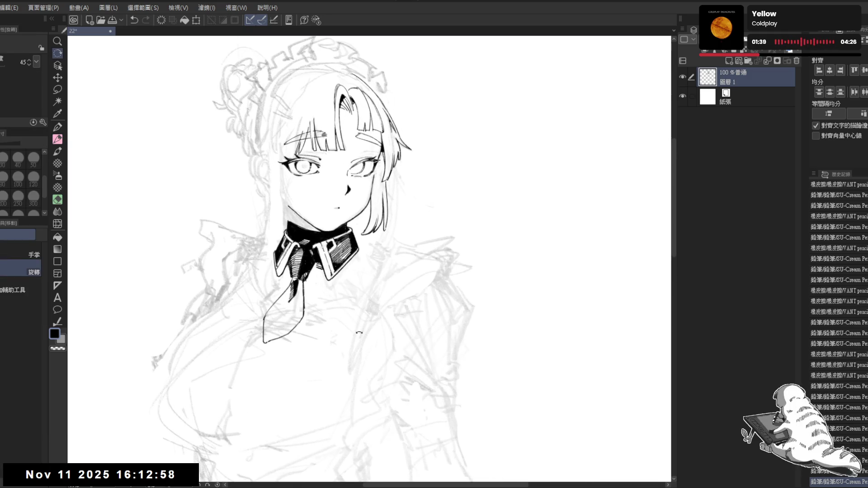
key("-")
left_click(354, 208)
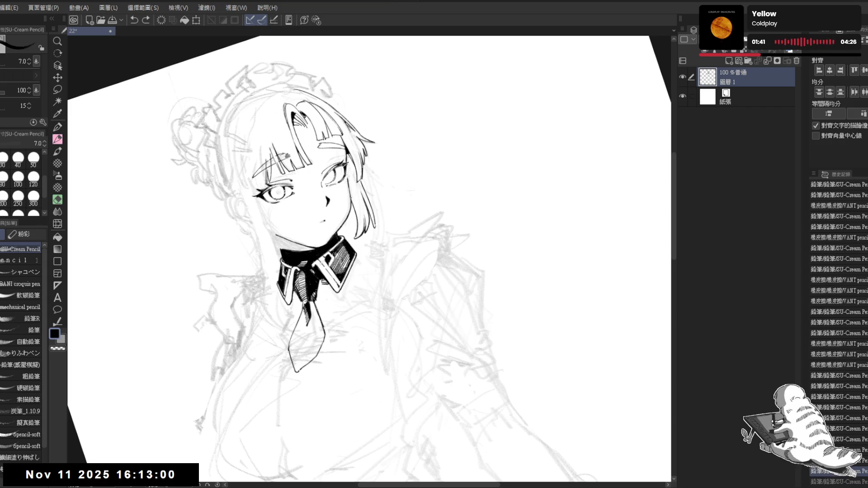
key("e")
left_click_drag(360, 226, 354, 234)
key("p")
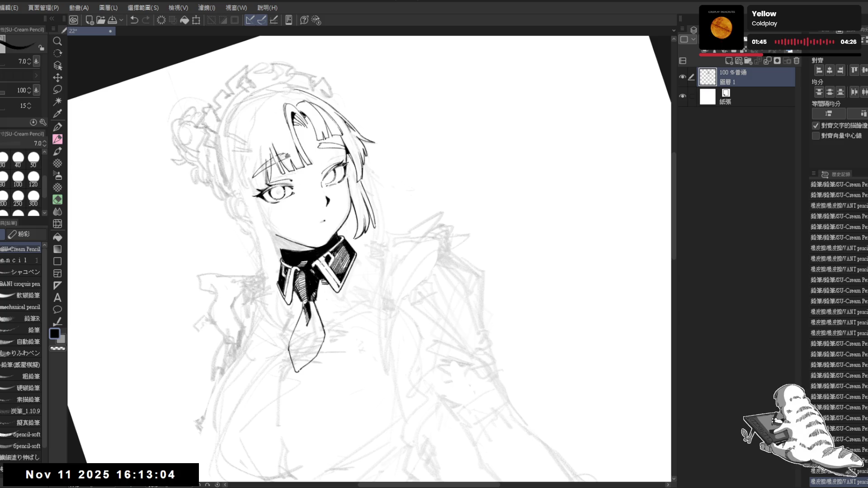
left_click(360, 213)
left_click_drag(359, 217, 358, 232)
key("ctrl+shift+r")
mouse_move(299, 226)
left_mouse_down()
mouse_move(384, 193)
mouse_move(338, 216)
mouse_move(331, 211)
mouse_move(357, 167)
left_mouse_up()
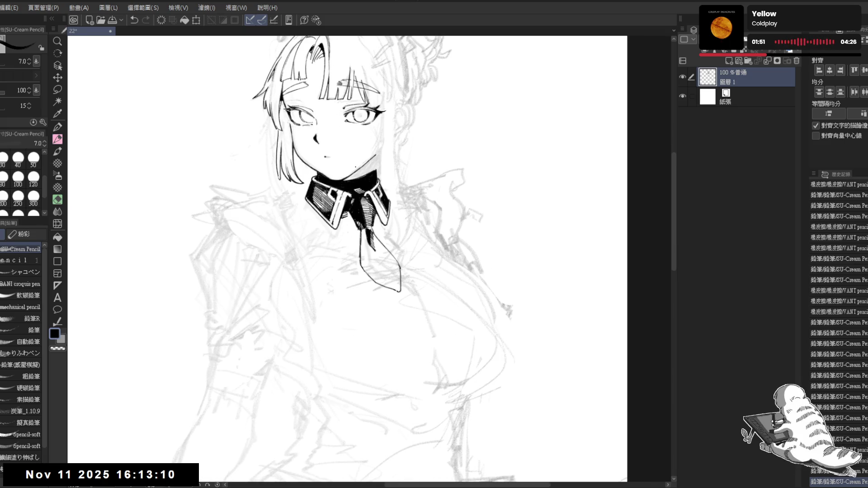
scroll(348, 167, "down", 1)
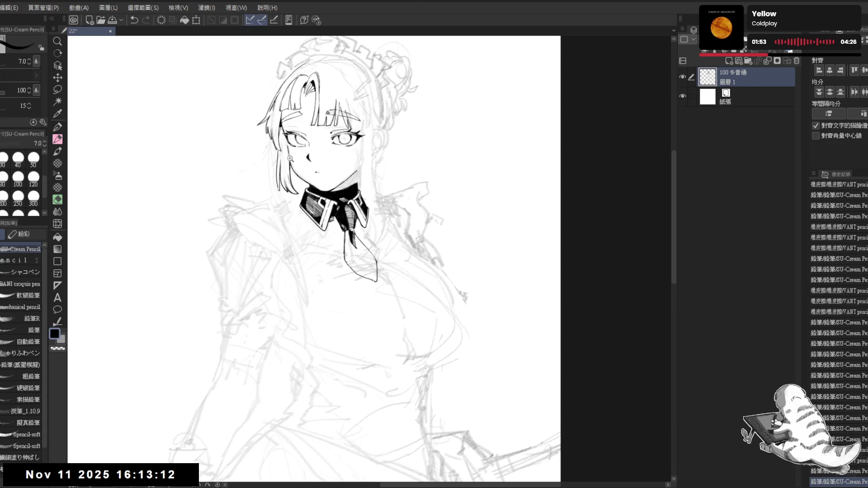
scroll(307, 164, "up", 2)
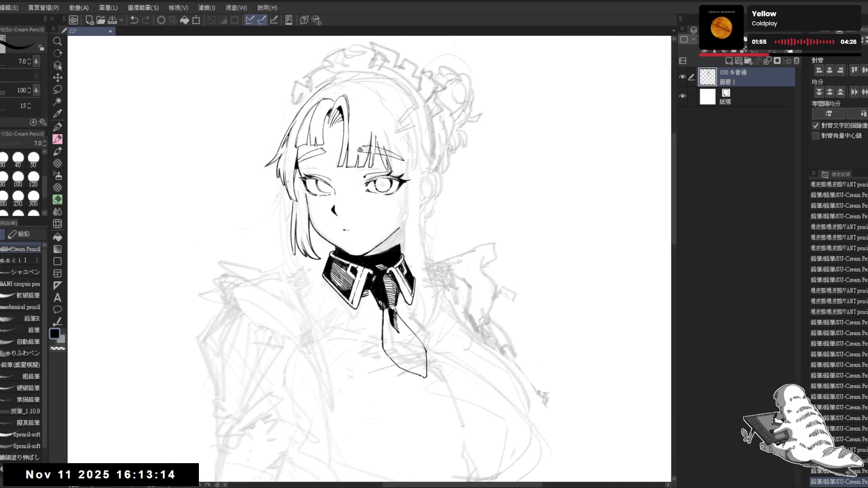
key("ctrl+z")
key("ctrl+y")
key("ctrl+z")
key("ctrl+y")
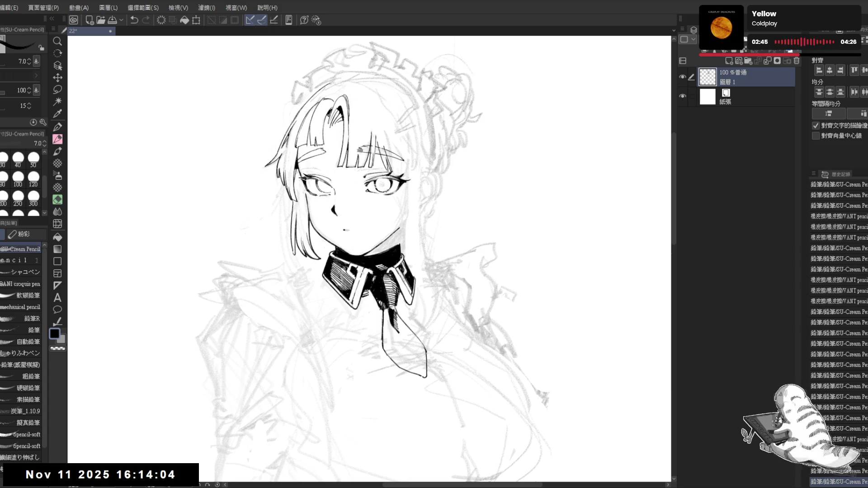
Step: Draw the back-of-head curve, outline the hairband, and fill it solid black
scroll(370, 258, "up", 3)
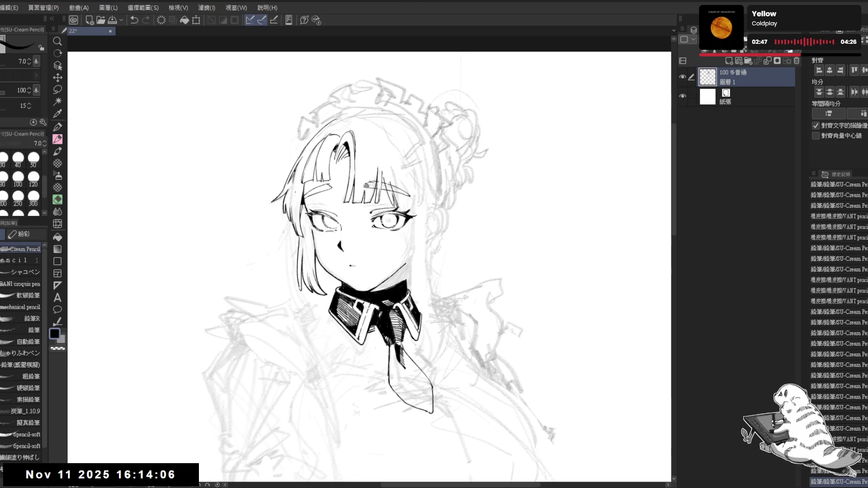
mouse_move(392, 136)
left_mouse_down()
mouse_move(375, 160)
mouse_move(389, 184)
left_mouse_up()
key("p")
left_click_drag(366, 135, 402, 189)
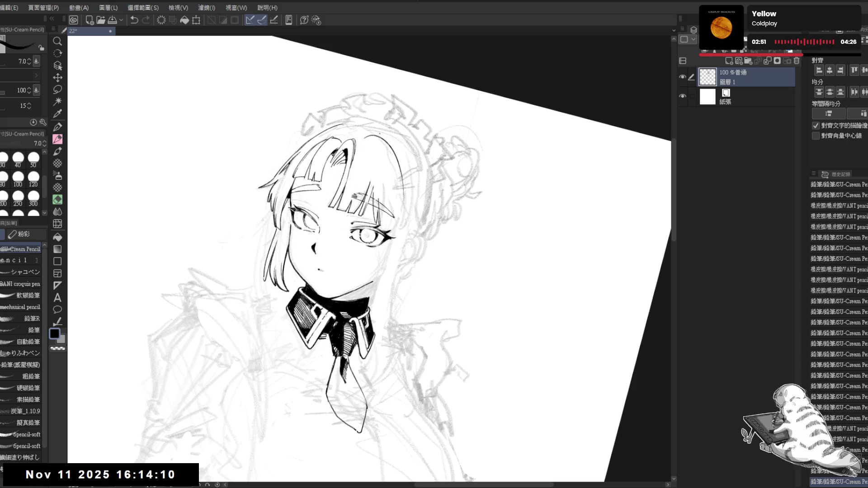
mouse_move(369, 133)
left_mouse_down()
mouse_move(398, 159)
mouse_move(398, 151)
mouse_move(403, 171)
left_mouse_up()
key("ctrl+z")
key("ctrl+z")
left_click_drag(378, 134, 402, 170)
key("ctrl+z")
mouse_move(381, 135)
left_mouse_down()
mouse_move(398, 165)
mouse_move(396, 144)
left_mouse_up()
key("g")
left_click(388, 142)
key("p")
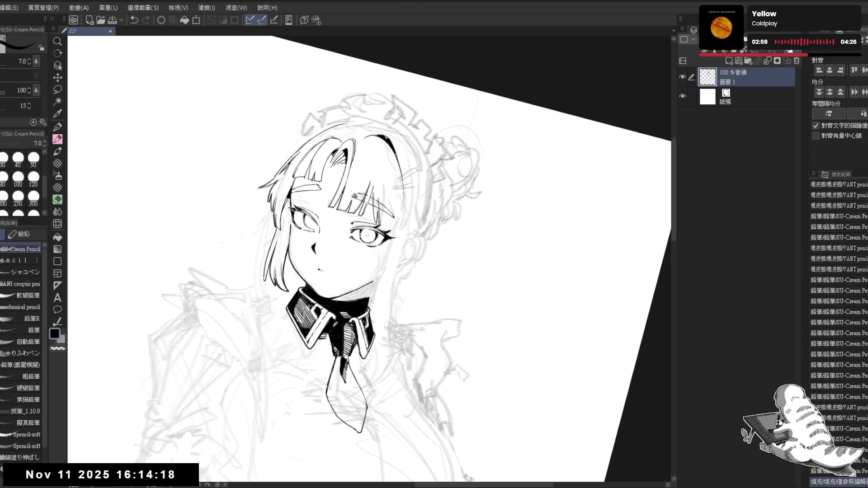
Step: Erase stray lines at the top of the hair around the hairband, then reset the view upright
key("ctrl+at")
left_click_drag(395, 195, 386, 188)
key("e")
key("minus")
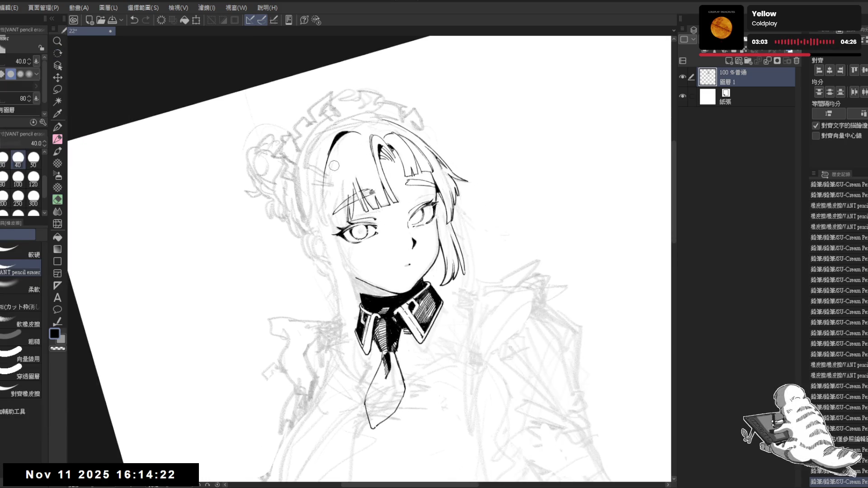
key("r")
mouse_move(359, 174)
left_mouse_down()
mouse_move(379, 153)
mouse_move(325, 305)
left_mouse_up()
key("e")
left_click_drag(344, 149, 340, 154)
key("p")
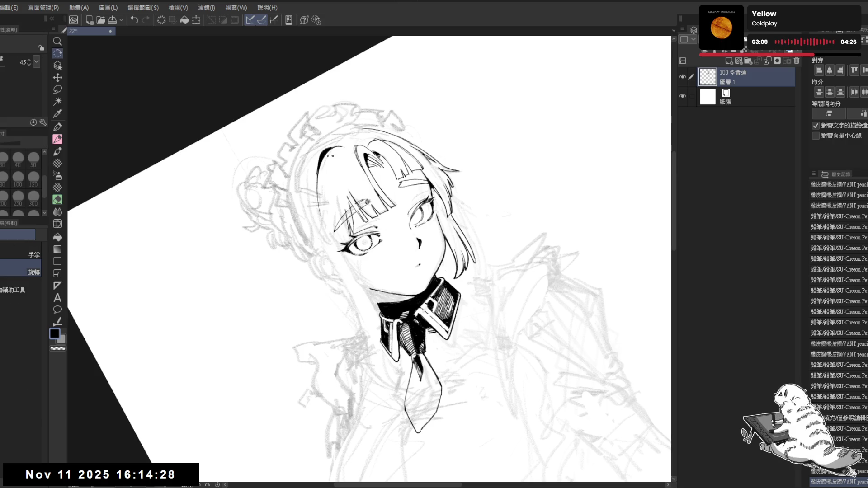
key("e")
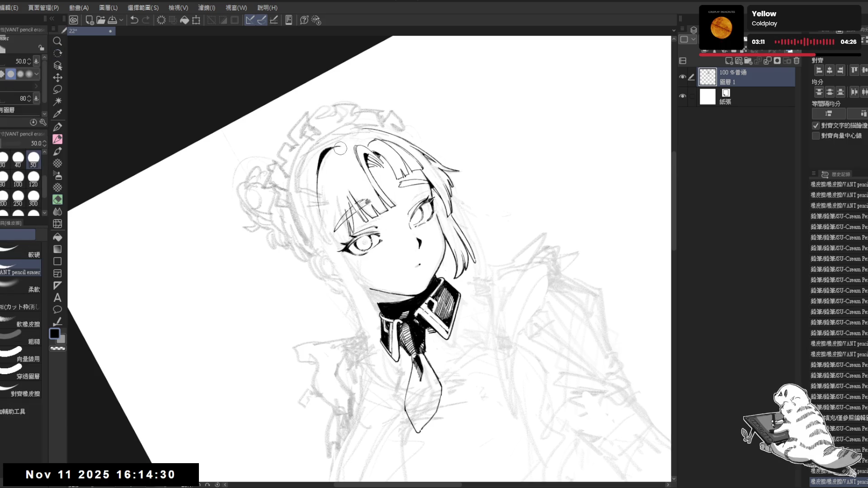
key("p")
left_click(340, 159)
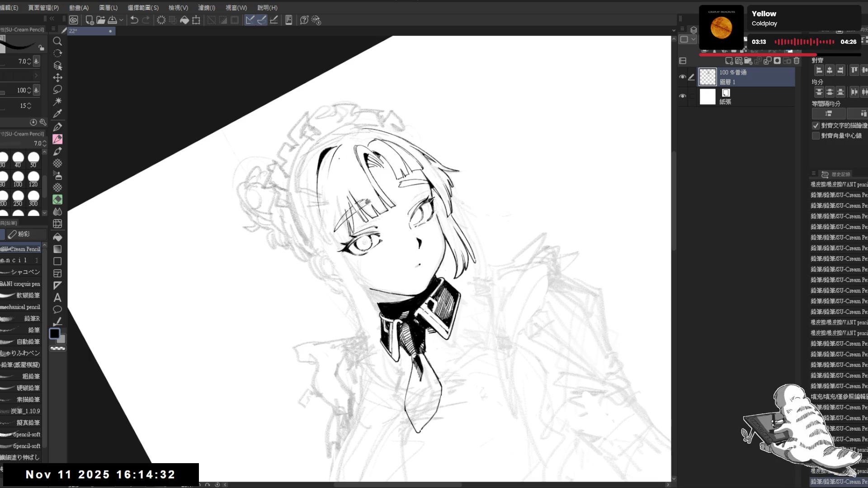
key("ctrl+z")
left_click_drag(335, 145, 339, 166)
key("ctrl+z")
key("ctrl+z")
key("ctrl+z")
key("ctrl+z")
key("ctrl+0")
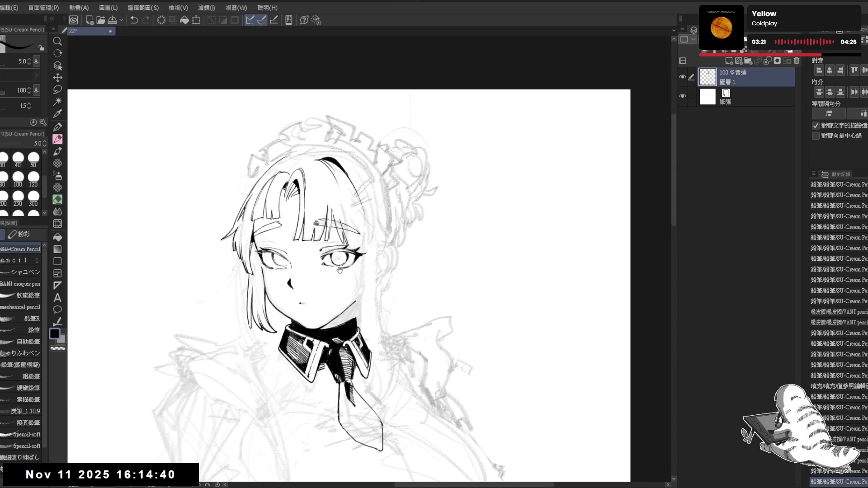
Step: Rotate the canvas about 20° counter-clockwise and erase small marks near the hair
key("r")
mouse_move(335, 275)
left_mouse_down()
mouse_move(376, 277)
mouse_move(363, 318)
mouse_move(399, 265)
left_mouse_up()
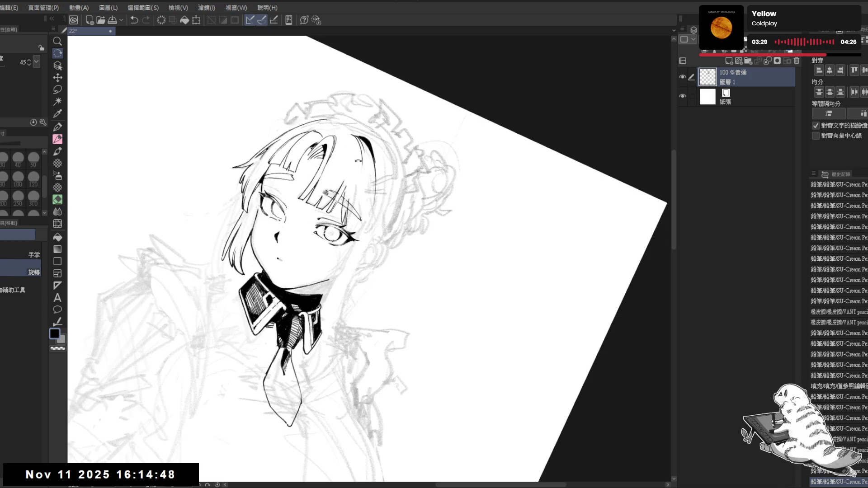
key("e")
mouse_move(358, 166)
left_mouse_down()
mouse_move(353, 332)
mouse_move(368, 193)
mouse_move(367, 213)
left_mouse_up()
Step: Undo a stray pencil stroke and erase a small stray mark in the hair
key("r")
key("p")
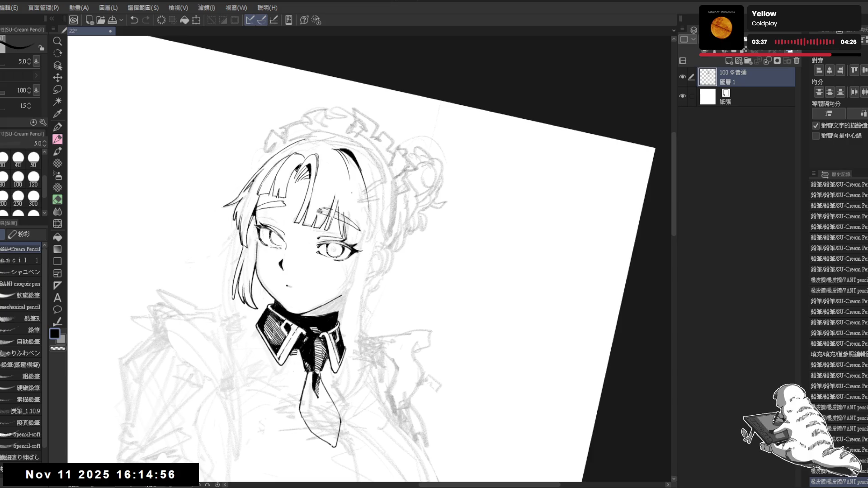
key("ctrl+z")
key("e")
mouse_move(344, 205)
left_mouse_down()
mouse_move(385, 365)
mouse_move(351, 180)
mouse_move(351, 196)
left_mouse_up()
Step: Erase pencil marks at the top of the hair and draw new strands there
key("r")
key("e")
left_click_drag(337, 156, 351, 195)
key("p")
key("ctrl+z")
key("ctrl+z")
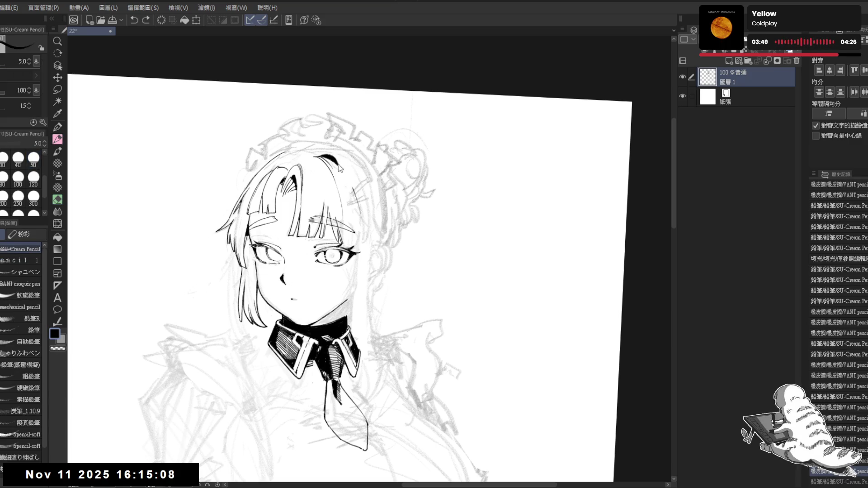
left_click_drag(340, 165, 353, 199)
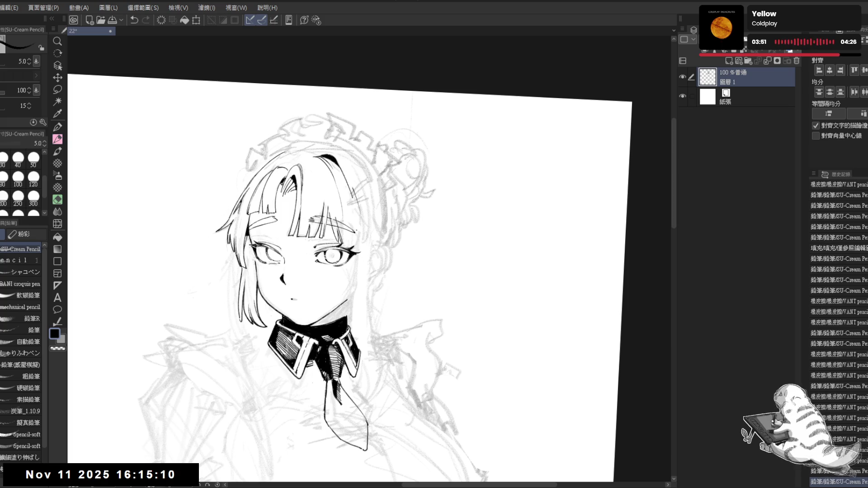
Step: Trim a bit of the hair lines and redraw the short hair stroke
left_click_drag(388, 253, 368, 281)
key("p")
key("e")
left_click_drag(374, 172, 376, 184)
key("p")
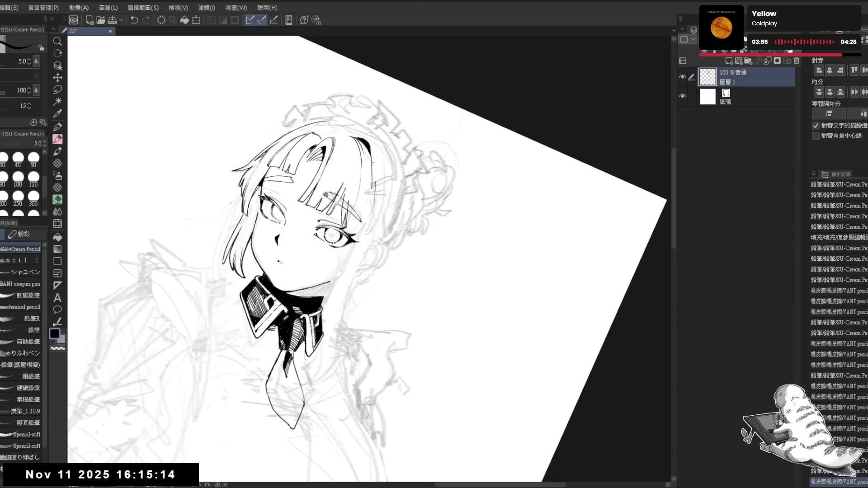
key("ctrl+z")
key("ctrl+z")
left_click_drag(376, 169, 375, 182)
Step: Check the drawing upright and erase a small stray bit near the hair
key("ctrl+0")
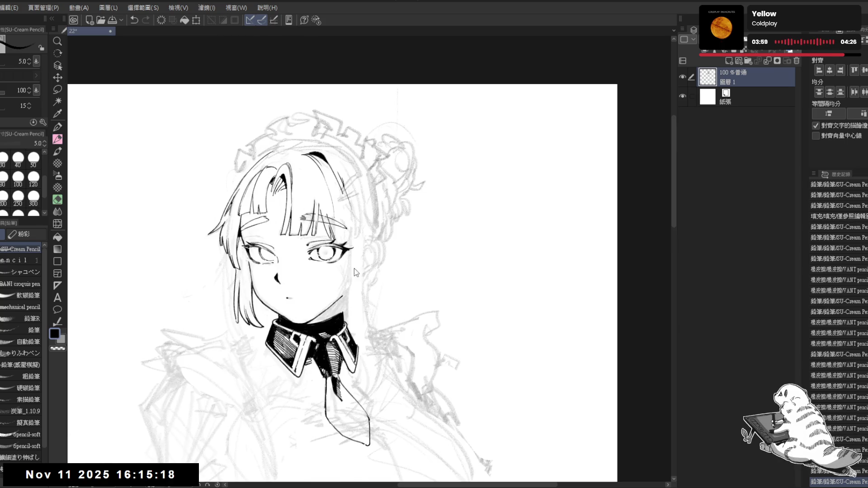
key("e")
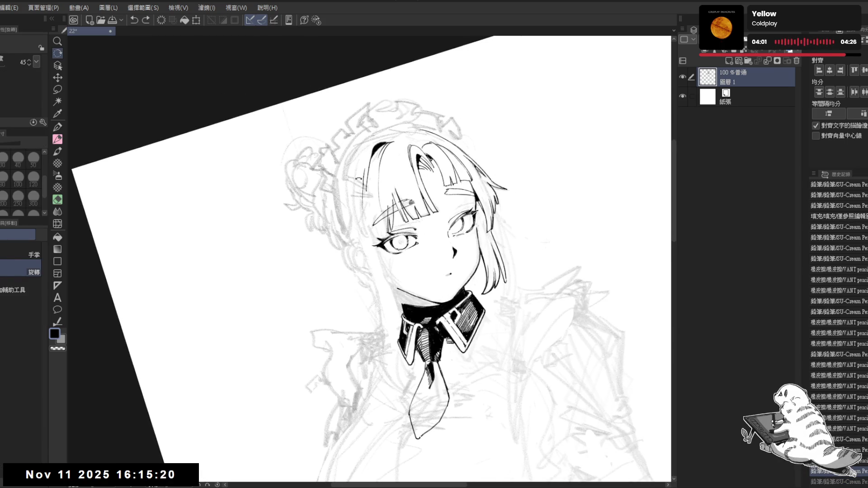
left_click_drag(356, 168, 362, 183)
key("p")
key("ctrl+0")
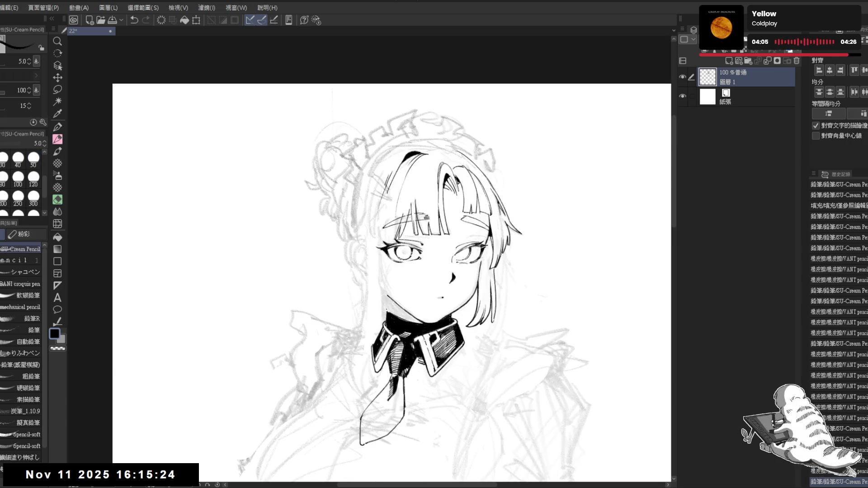
key("e")
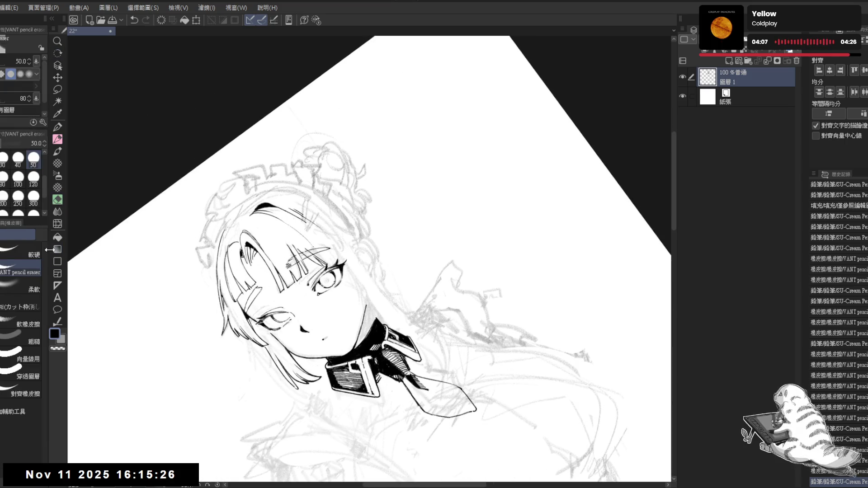
Step: Shrink the eraser to size 30 and erase small bits of the hair lines
key("bracketleft")
key("bracketleft")
key("bracketleft")
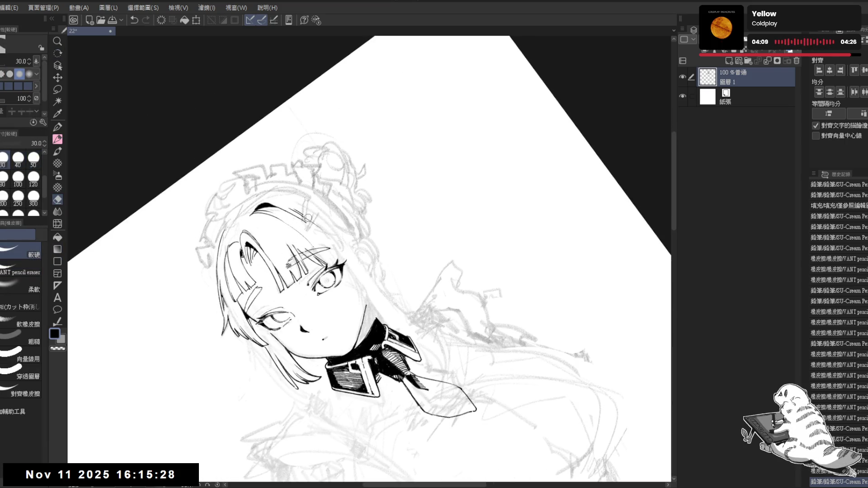
left_click_drag(308, 220, 315, 219)
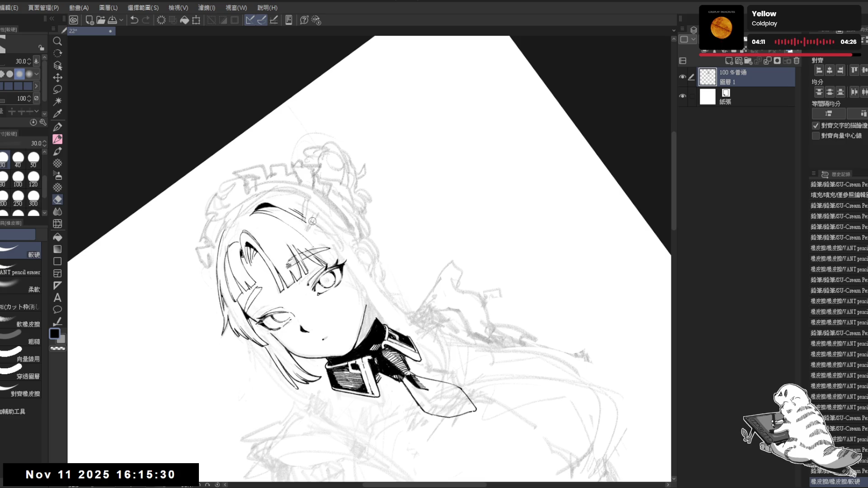
key("r")
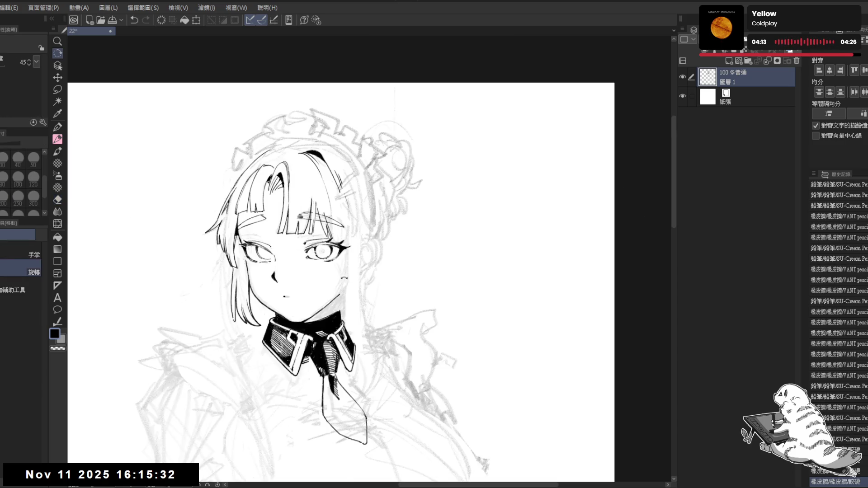
left_click_drag(316, 228, 329, 220)
key("e")
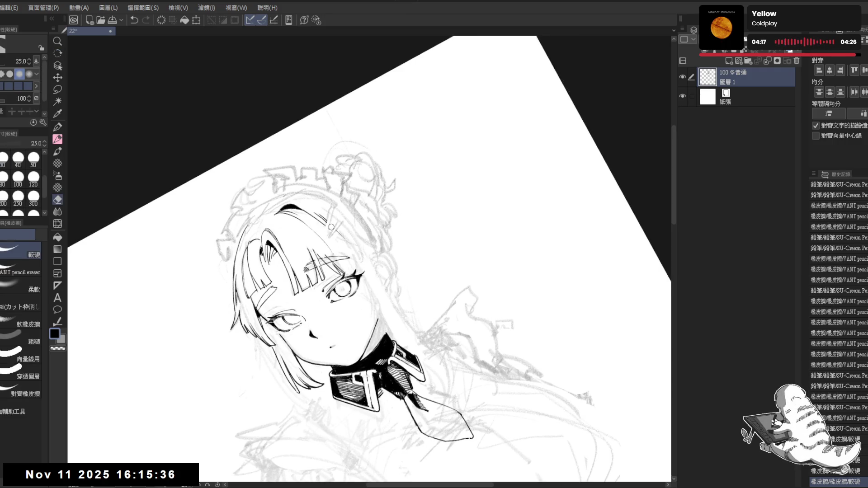
Step: Tilt the view slightly and try a pencil stroke near the hair, then undo it
key("r")
left_click_drag(360, 309, 359, 335)
mouse_move(357, 289)
left_mouse_down()
mouse_move(344, 276)
mouse_move(351, 270)
left_mouse_up()
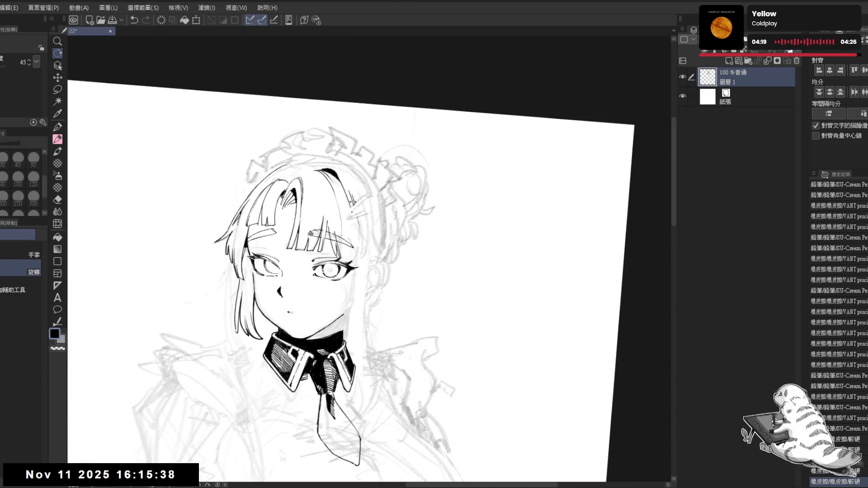
key("p")
left_click_drag(353, 212, 357, 222)
key("ctrl+z")
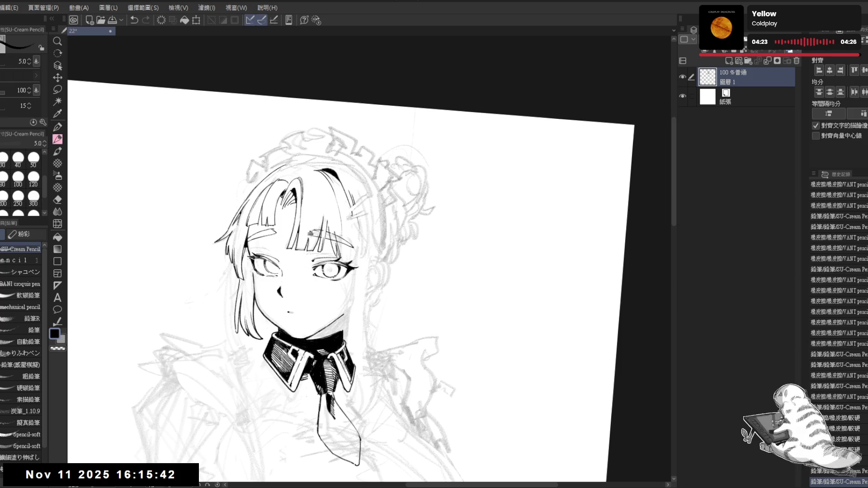
Step: Erase lines around the hair clip, then check it upright in the mirrored view
left_click_drag(361, 253, 316, 307)
left_click_drag(312, 225, 319, 231)
left_click_drag(313, 225, 319, 231)
key("ctrl+z")
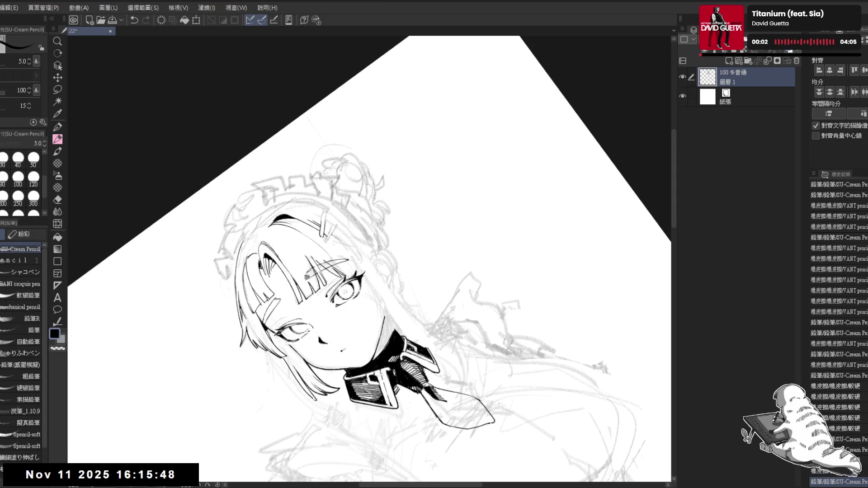
key("e")
key("ctrl+at")
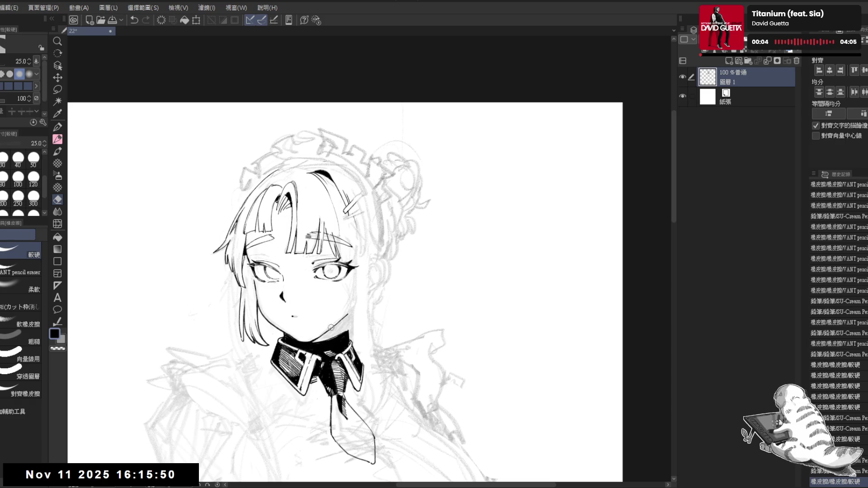
key("h")
key("h")
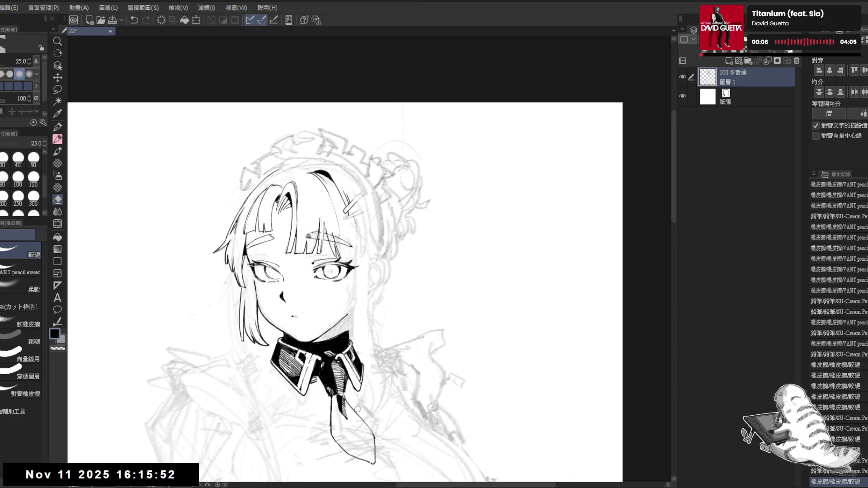
scroll(329, 153, "up", 2)
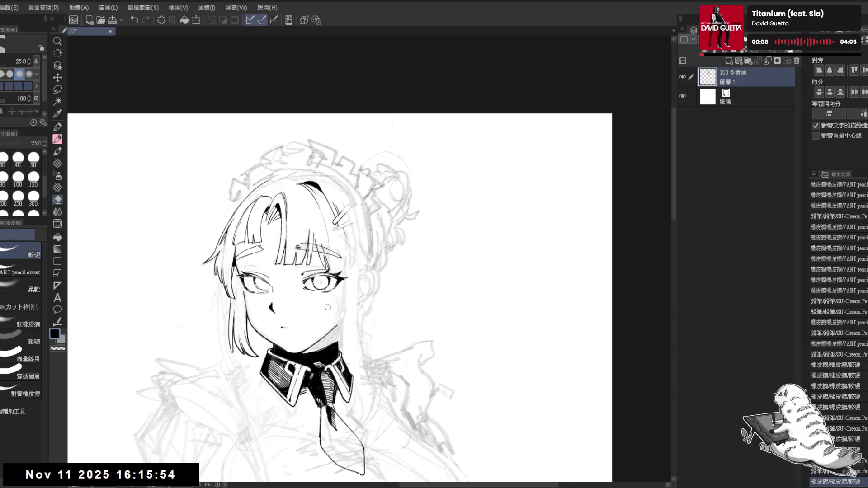
Step: With the view rotated 45°, erase small marks around the hair clip
left_click_drag(328, 154, 452, 272)
key("e")
left_click(321, 243)
left_click(322, 236)
left_click(323, 228)
left_click(320, 236)
left_click(319, 233)
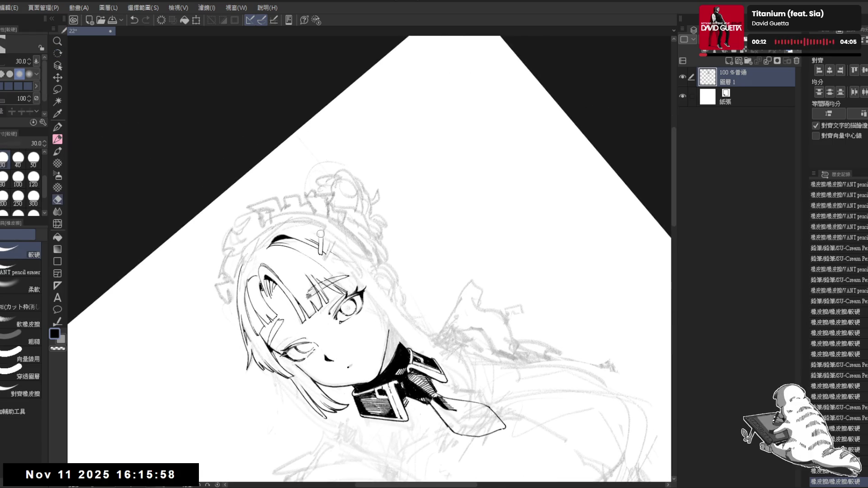
key("p")
key("ctrl+z")
Step: Partly erase the hair clip lines, add a short stroke, and check it mirrored
mouse_move(343, 271)
left_mouse_down()
mouse_move(337, 251)
mouse_move(318, 257)
mouse_move(316, 248)
mouse_move(317, 260)
left_mouse_up()
key("e")
key("p")
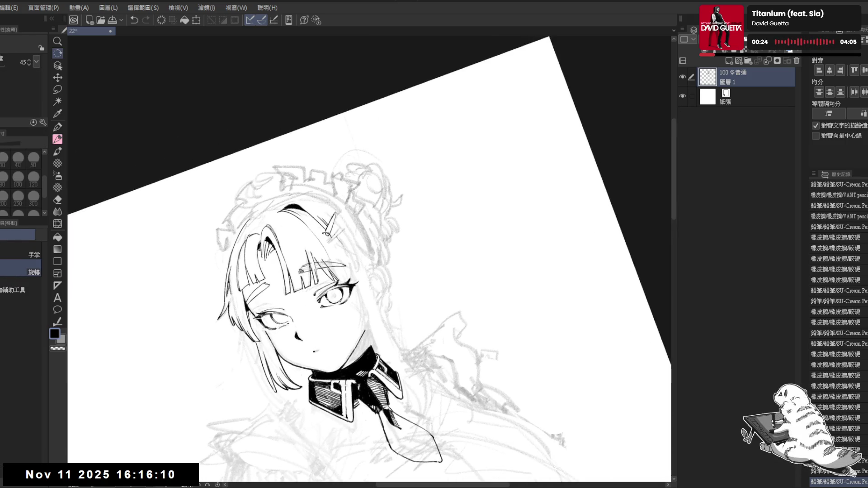
key("e")
left_click_drag(326, 228, 325, 235)
key("p")
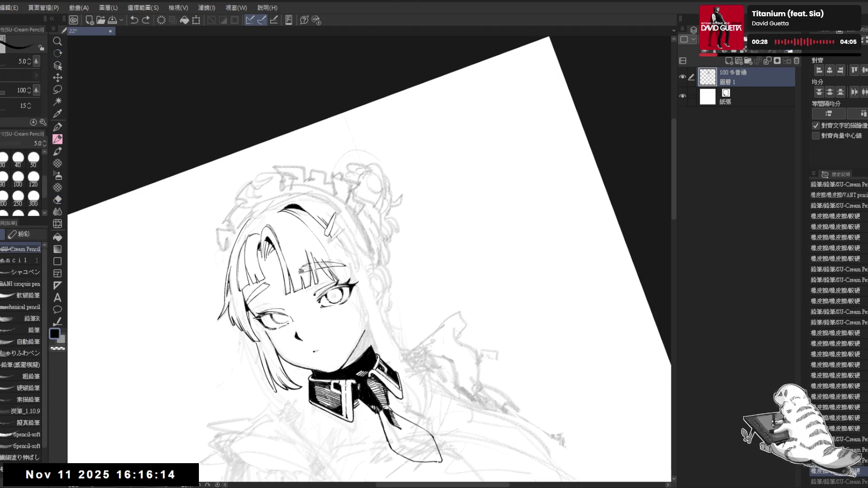
left_click_drag(344, 235, 334, 303)
key("at")
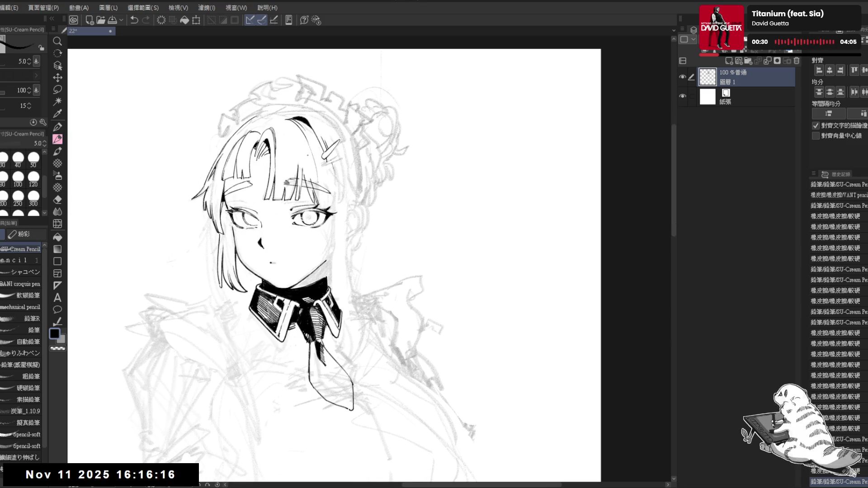
key("ctrl+minus")
key("h")
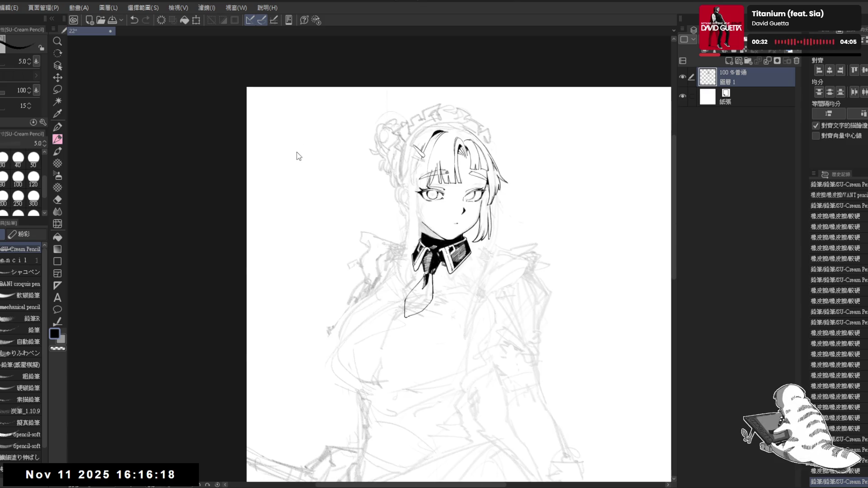
key("h")
scroll(313, 139, "up", 3)
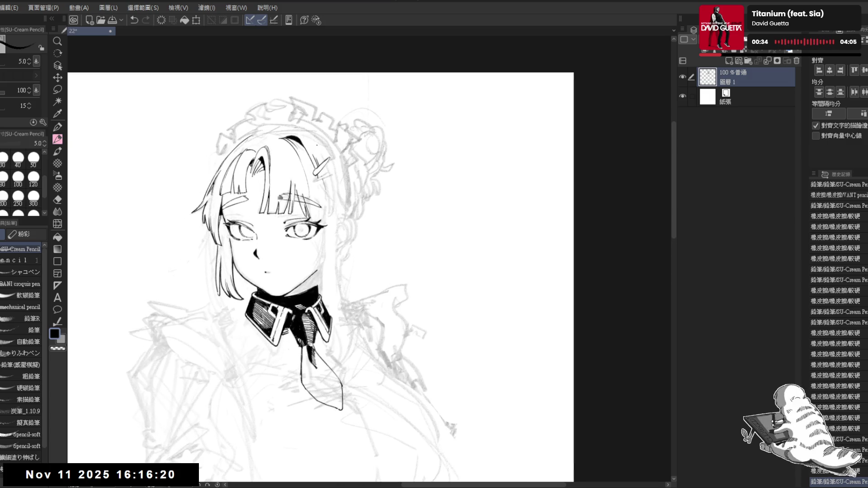
Step: Erase hair bits with a size 50 eraser and redraw the hair clip outline
key("e")
left_click_drag(323, 184, 323, 216)
key("bracketright")
key("bracketright")
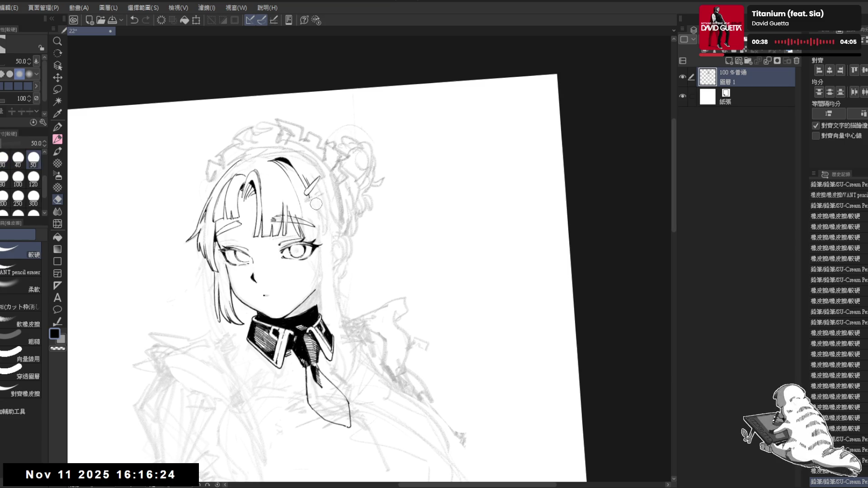
left_click(315, 215)
left_click_drag(303, 187, 290, 168)
key("p")
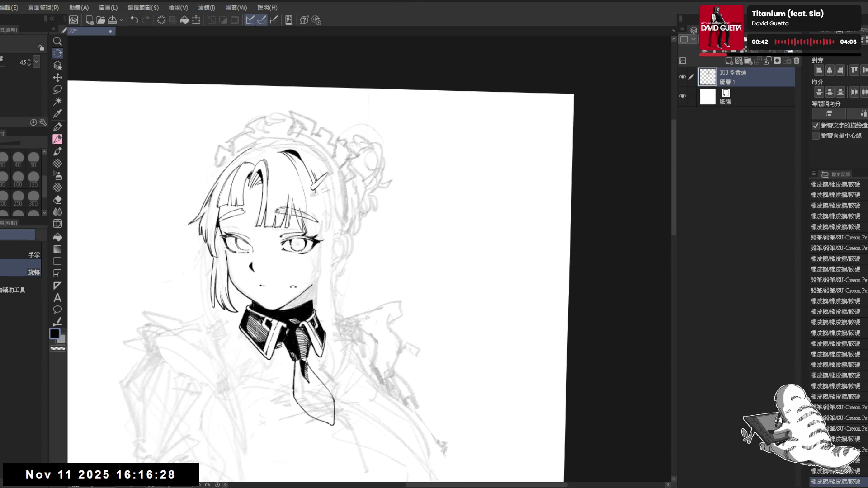
left_click_drag(302, 246, 320, 233)
mouse_move(319, 182)
left_mouse_down()
mouse_move(311, 206)
mouse_move(315, 198)
left_mouse_up()
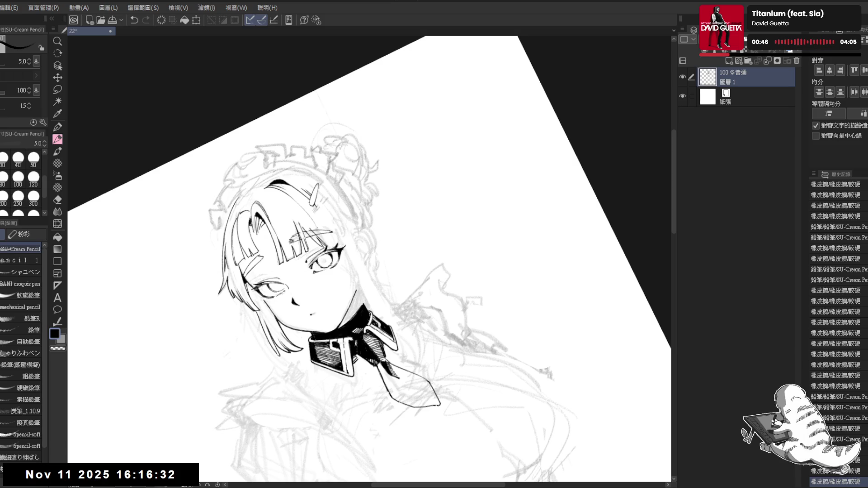
Step: Erase part of the eye line and check the face in the mirrored view
key("e")
key("ctrl+0")
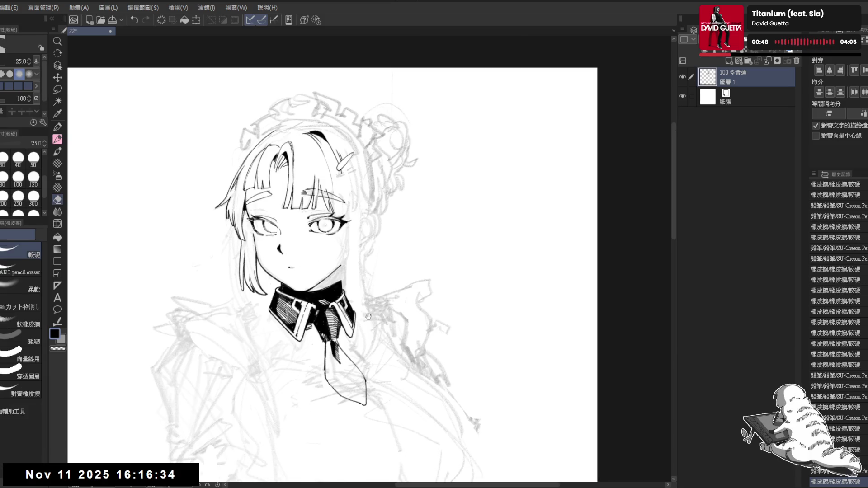
left_click_drag(315, 106, 314, 100)
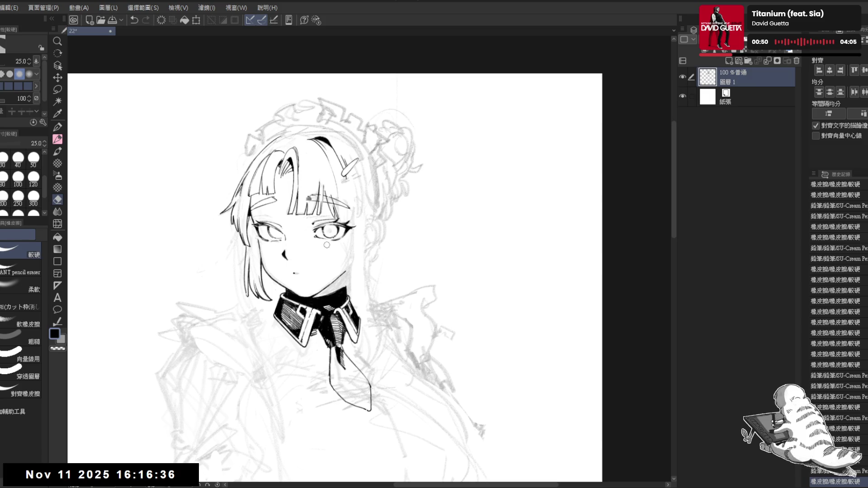
left_click_drag(327, 229, 329, 231)
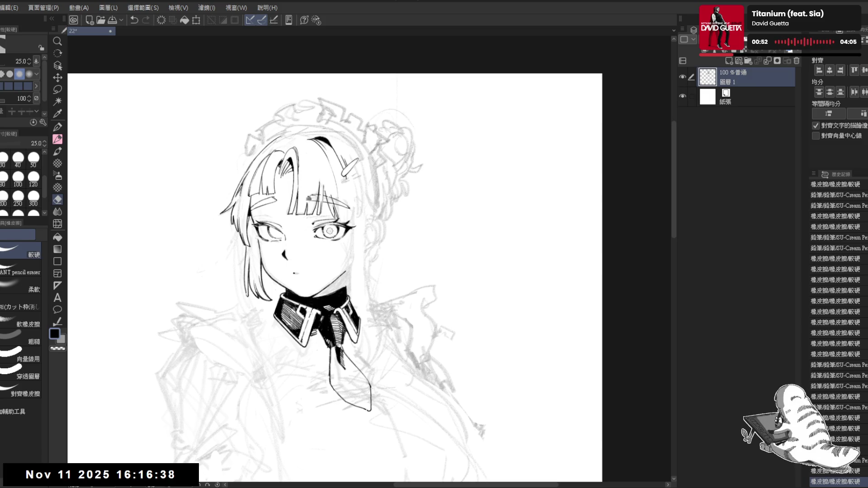
key("p")
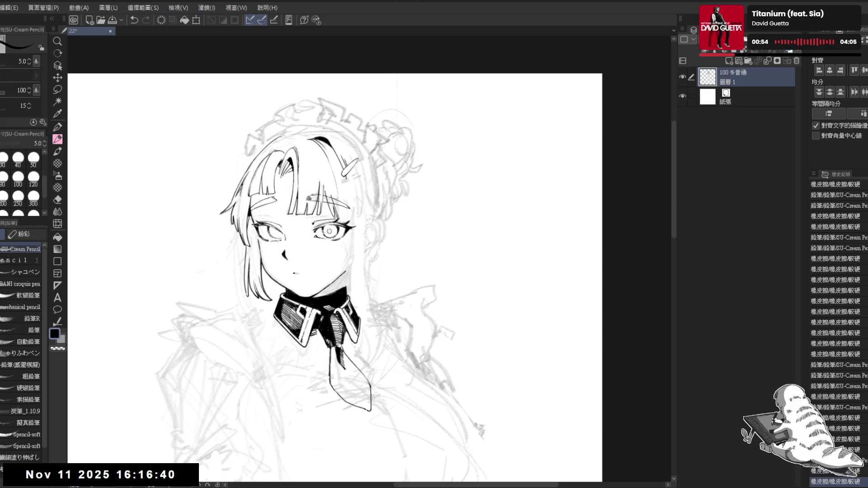
key("h")
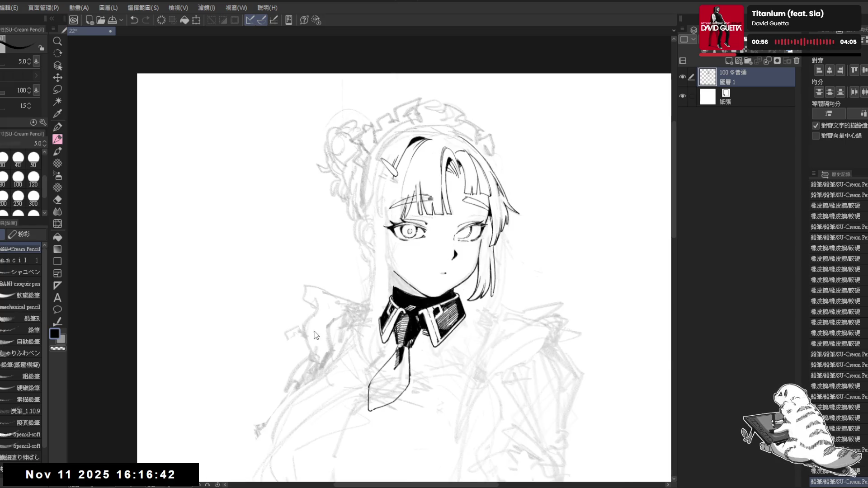
key("h")
Step: Toggle undo and redo on the last eye stroke to compare, keeping it
left_click_drag(303, 223, 309, 226)
key("ctrl+z")
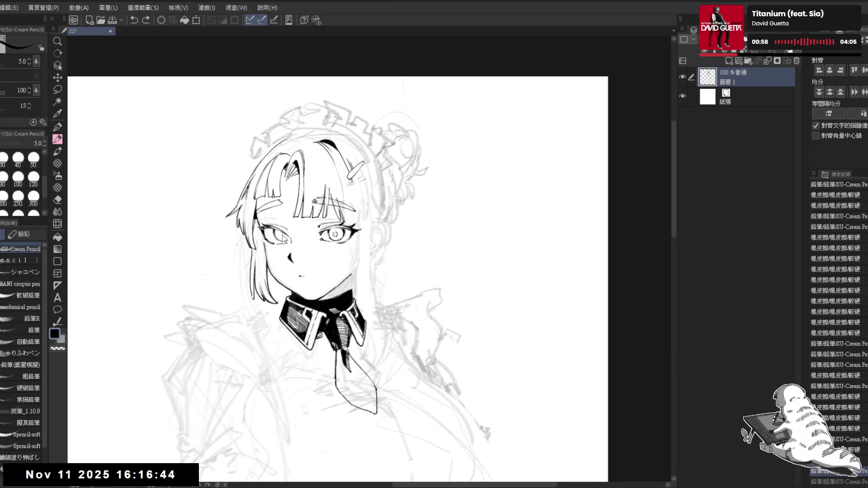
key("ctrl+y")
key("ctrl+z")
key("ctrl+y")
key("ctrl+z")
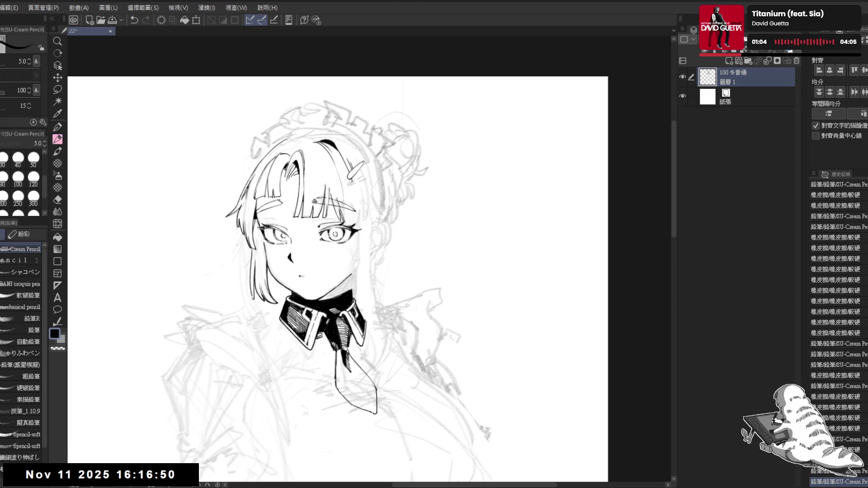
key("ctrl+y")
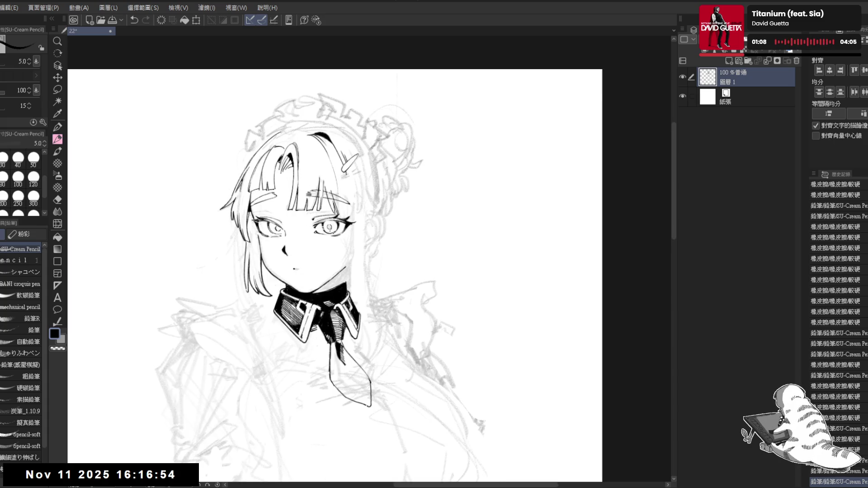
Step: Erase a spot in the right eye and redraw its pupil highlight with pencil dabs
key("e")
left_click(329, 223)
key("p")
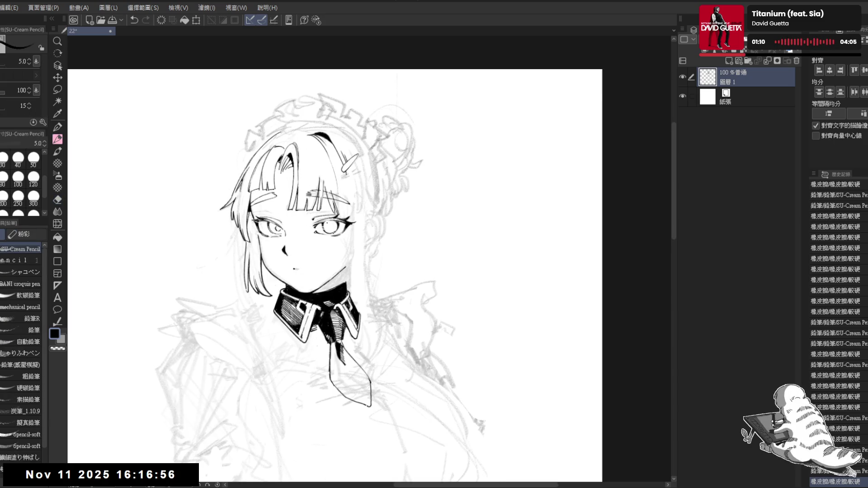
left_click(330, 226)
key("ctrl+z")
left_click(330, 226)
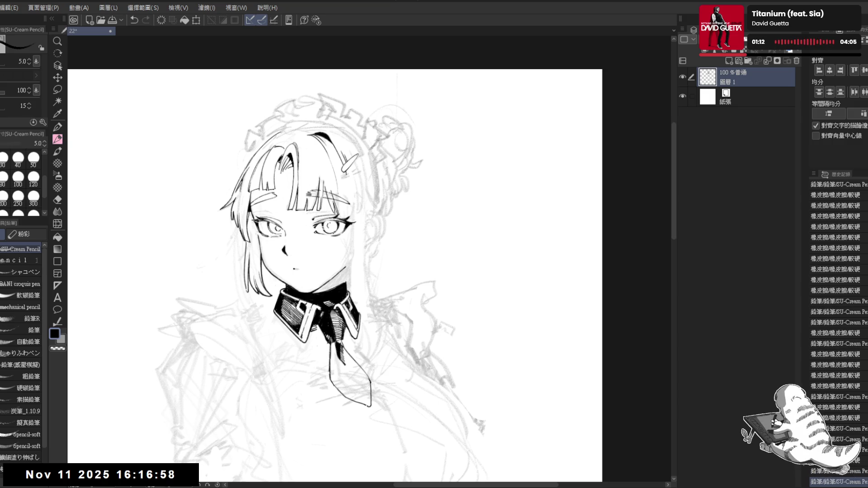
left_click(330, 225)
key("ctrl+z")
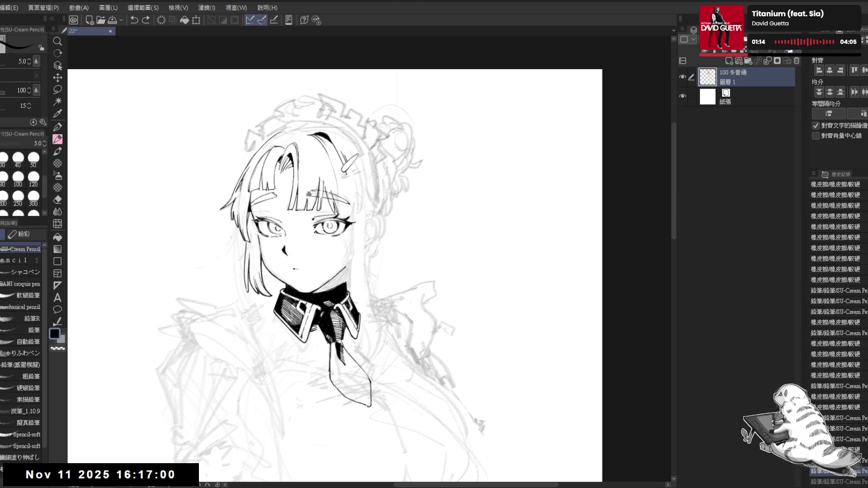
left_click(330, 225)
left_click(330, 226)
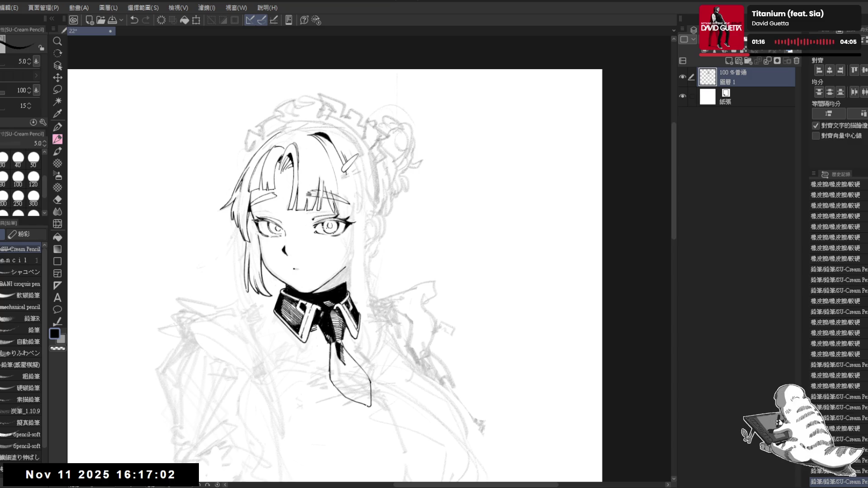
Step: Erase stray marks in the left eye and add small pencil touches
key("e")
left_click(276, 230)
key("p")
left_click(273, 229)
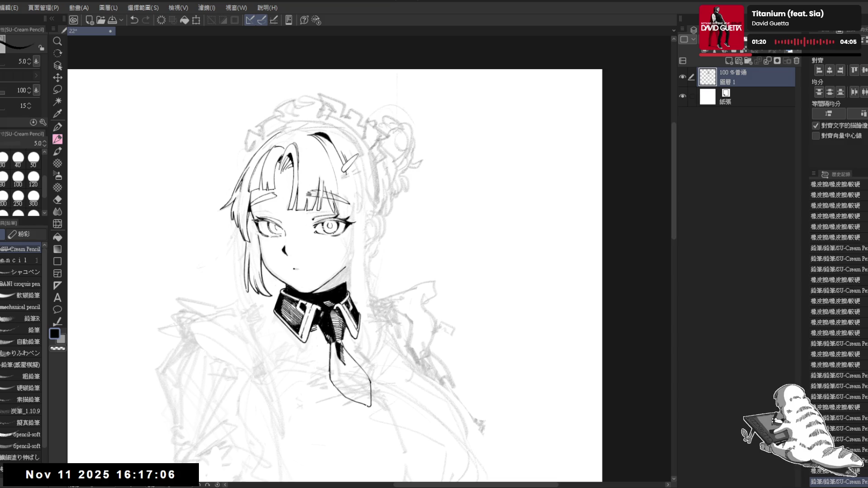
left_click(273, 228)
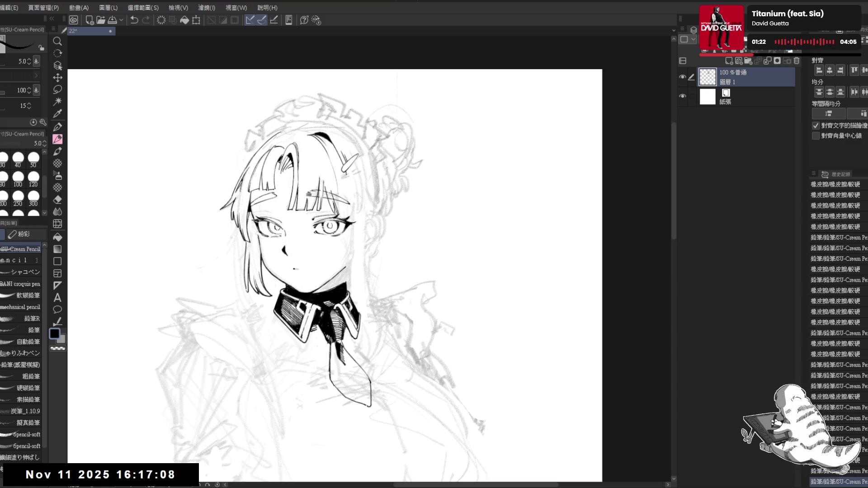
scroll(334, 253, "down", 3)
scroll(253, 253, "down", 3)
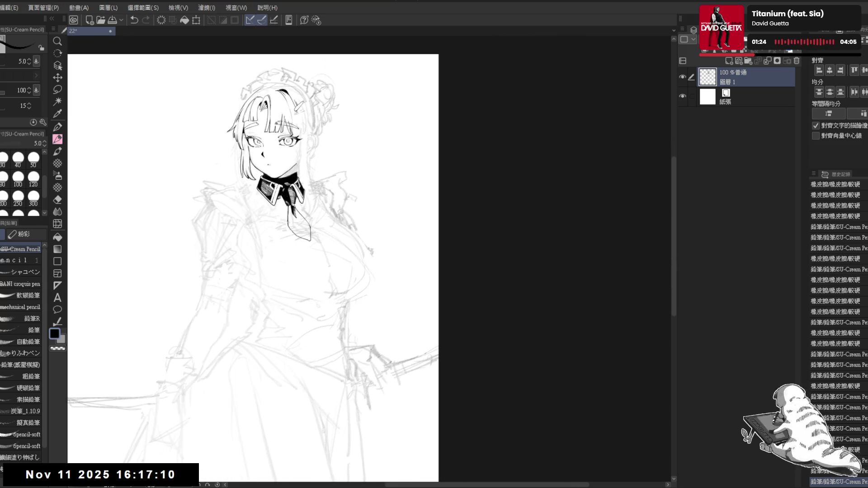
scroll(253, 267, "up", 1)
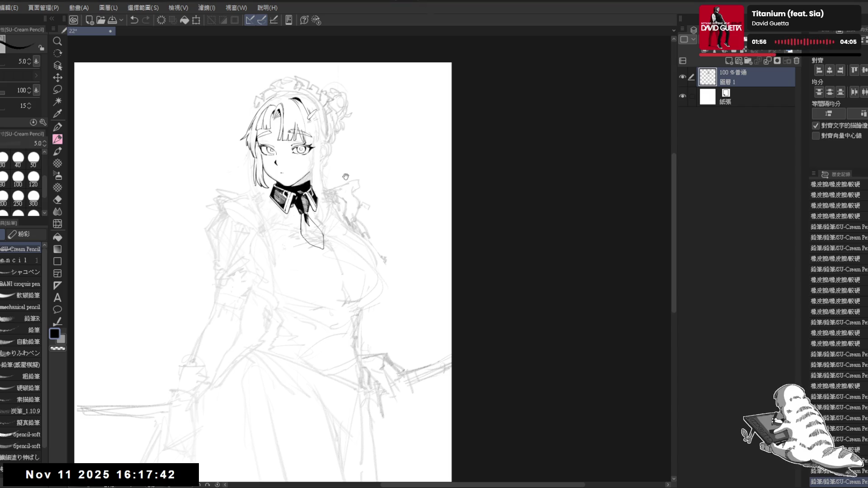
Step: Zoom in on the head and collar, rotate the view and erase a stray mark
key("ctrl+plus")
key("ctrl+plus")
left_click_drag(367, 461, 374, 478)
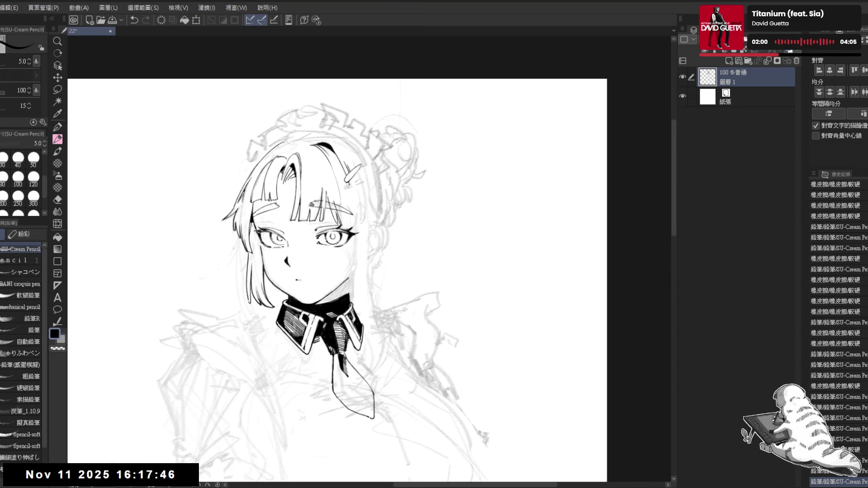
key("minus")
key("e")
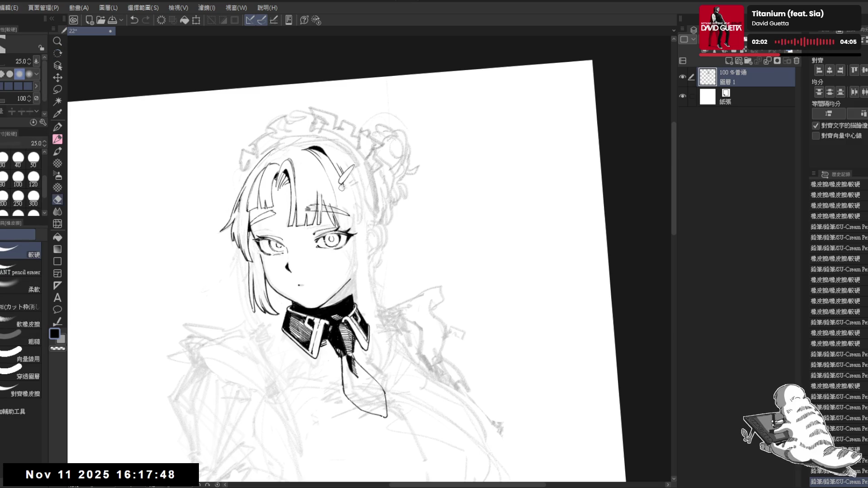
left_click(342, 187)
Step: Draw short test strokes below the collar with the pencil and undo them
key("p")
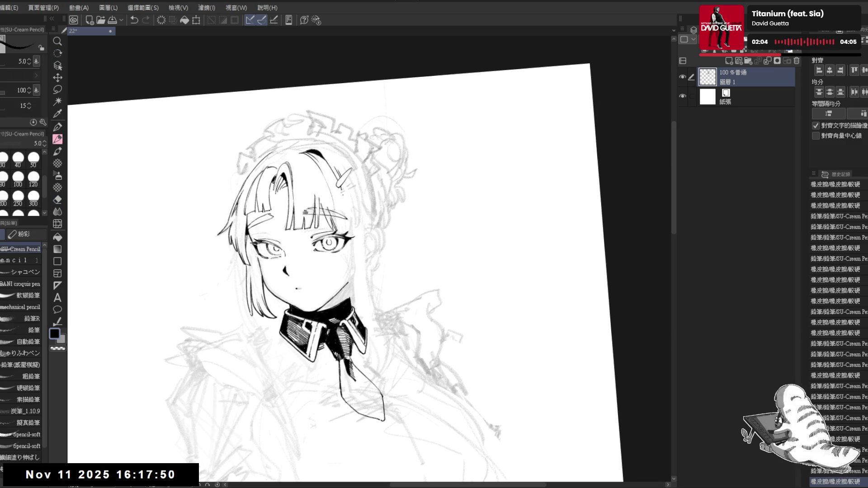
left_click_drag(344, 194, 355, 312)
key("ctrl+z")
key("ctrl+z")
key("e")
key("p")
key("ctrl+z")
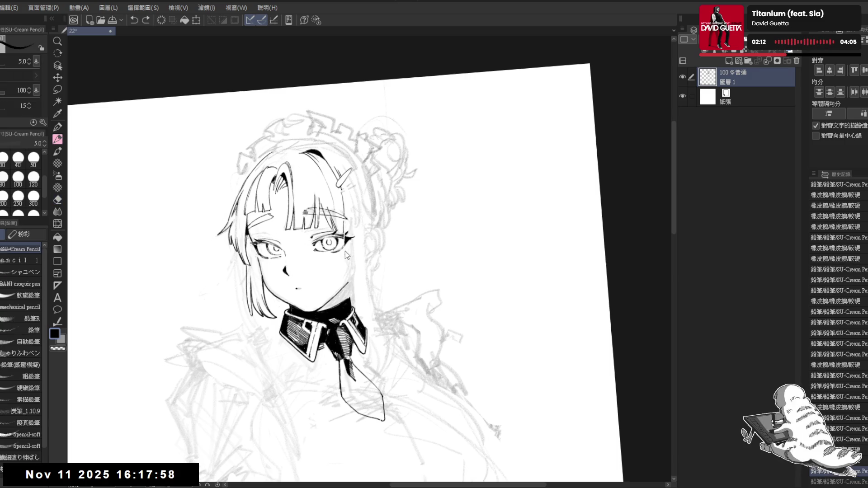
left_click_drag(345, 248, 349, 296)
key("ctrl+z")
left_click_drag(344, 250, 350, 298)
Step: Reset the view rotation and mirror the view to review the line art
key("ctrl+@")
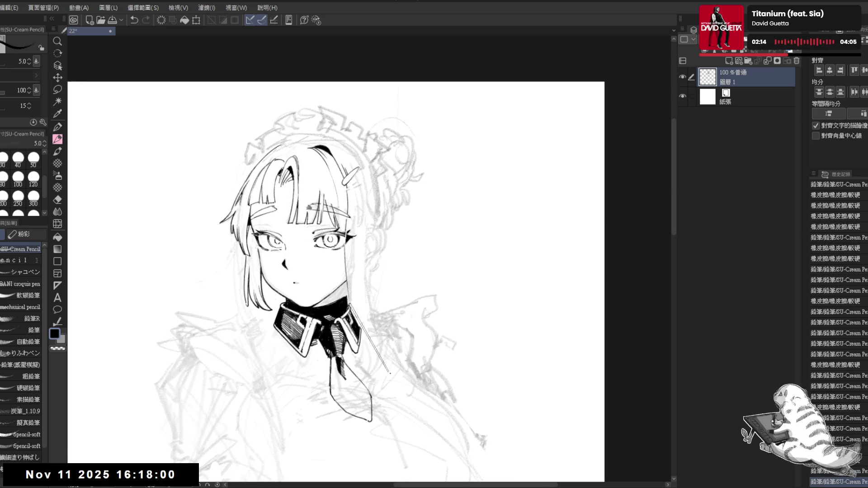
key("h")
scroll(403, 280, "up", 2)
key("r")
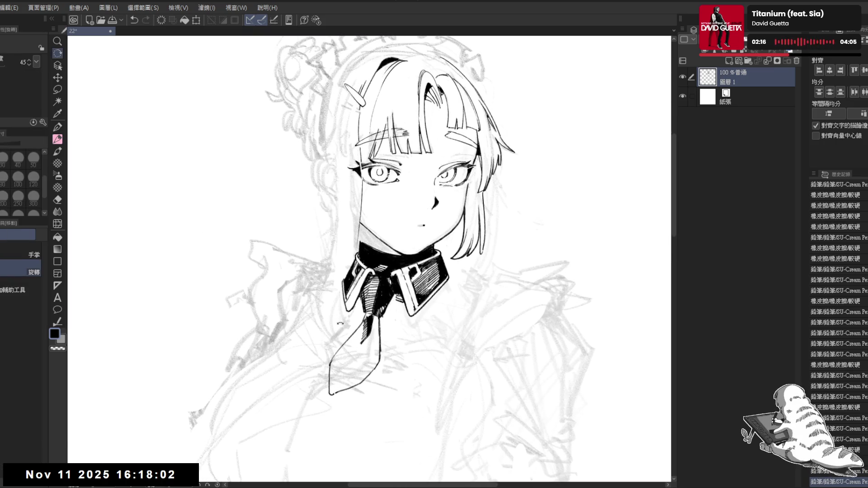
Step: Erase the sketch line left of the collar and ink a longer replacement line there
key("e")
left_click_drag(351, 239, 352, 252)
left_click_drag(353, 250, 345, 339)
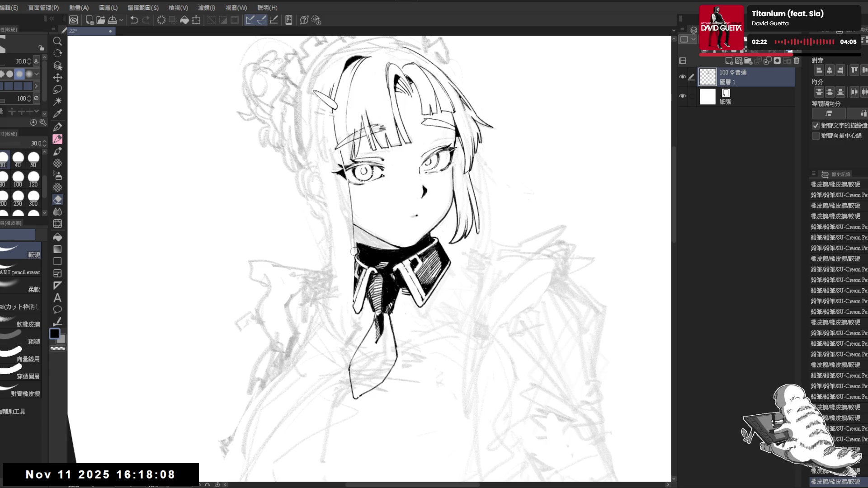
key("p")
left_click_drag(355, 249, 346, 327)
key("ctrl+z")
mouse_move(356, 256)
left_mouse_down()
mouse_move(347, 326)
mouse_move(336, 346)
left_mouse_up()
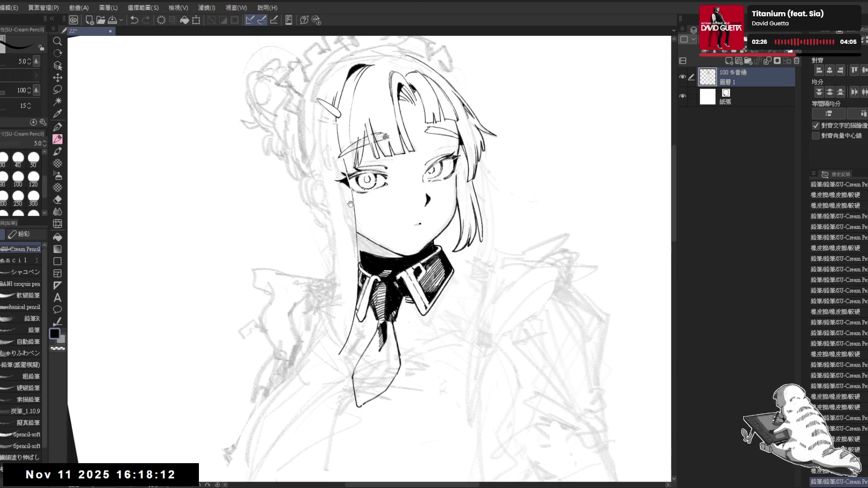
key("e")
left_click_drag(350, 260, 348, 267)
key("p")
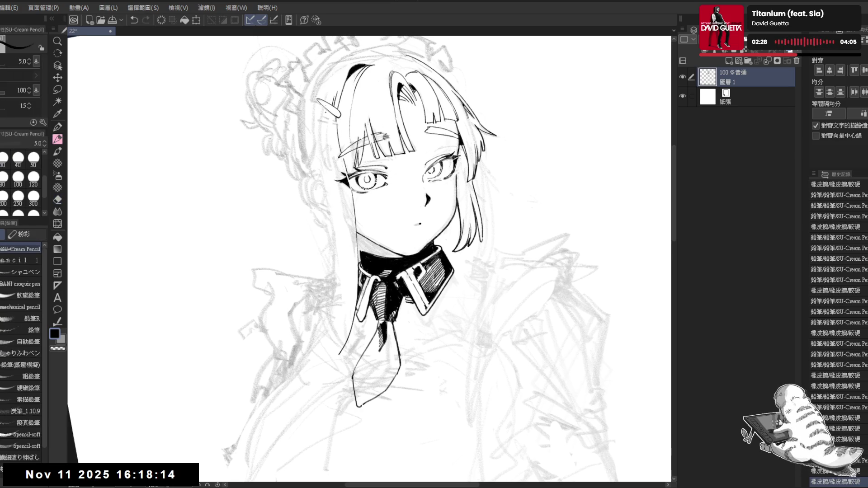
Step: Try several strokes along the upper-left hair contour, undoing each attempt
scroll(348, 268, "up", 1)
left_click_drag(348, 85, 321, 123)
key("ctrl+z")
left_click_drag(337, 88, 322, 128)
key("ctrl+z")
left_click_drag(336, 87, 326, 128)
left_click_drag(361, 104, 326, 242)
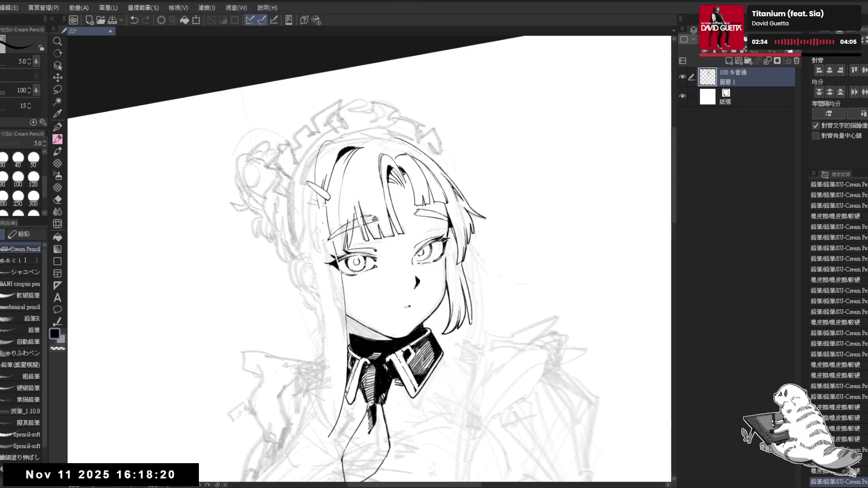
key("ctrl+z")
Step: Ink a long strand down the left side of the hair, extending it past the collar
left_click_drag(320, 199, 327, 238)
left_click_drag(324, 237, 324, 230)
left_click_drag(310, 185, 327, 313)
left_click_drag(317, 272, 319, 355)
key("ctrl+z")
left_click_drag(317, 279, 324, 330)
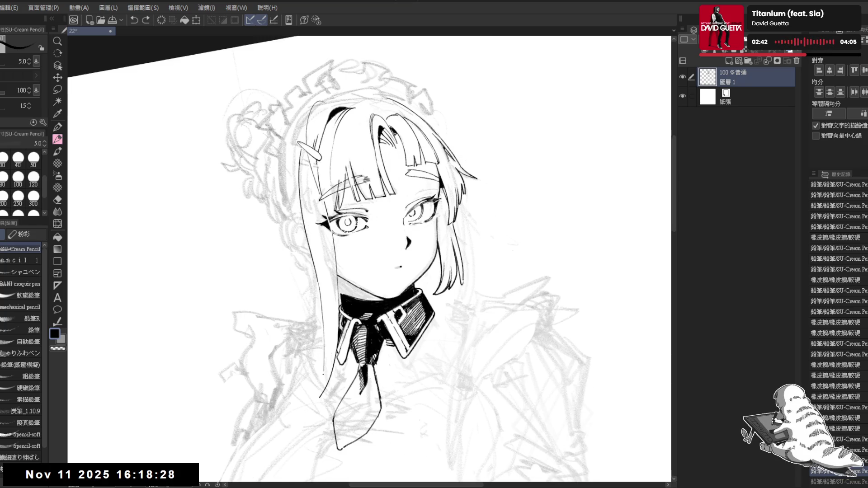
scroll(372, 259, "down", 2)
key("ctrl+z")
mouse_move(334, 263)
left_mouse_down()
mouse_move(340, 318)
mouse_move(333, 391)
left_mouse_up()
Step: Extend the left hair line slightly and trim its tip with a size 25 eraser
key("minus")
scroll(333, 391, "down", 1)
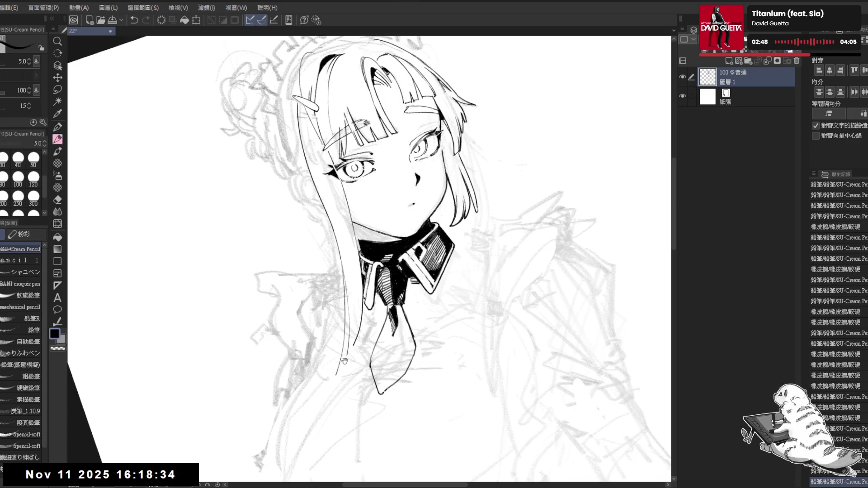
left_click_drag(342, 263, 343, 324)
key("ctrl+z")
left_click_drag(336, 357, 321, 381)
key("minus")
key("e")
key("minus")
key("bracketleft")
mouse_move(341, 324)
left_mouse_down()
mouse_move(331, 344)
mouse_move(337, 335)
left_mouse_up()
left_click(353, 285)
key("p")
left_click_drag(354, 295, 341, 333)
key("asciicircum")
left_click_drag(538, 325, 412, 289)
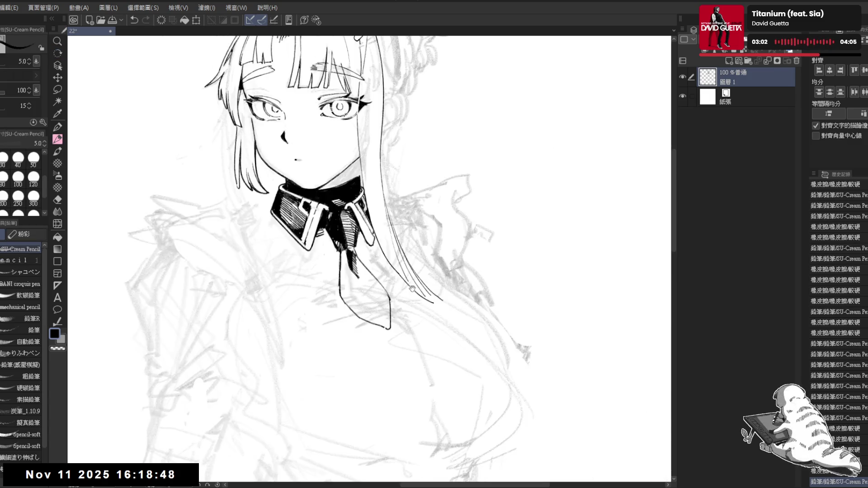
key("e")
key("asciicircum")
key("asciicircum")
left_click_drag(333, 284, 352, 335)
key("p")
key("ctrl+z")
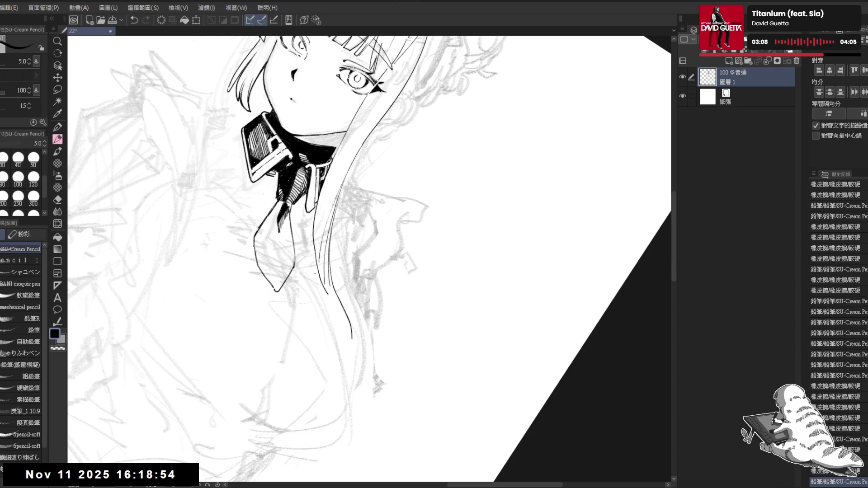
key("ctrl+z")
left_click_drag(340, 301, 354, 328)
key("ctrl+z")
left_click_drag(333, 283, 353, 344)
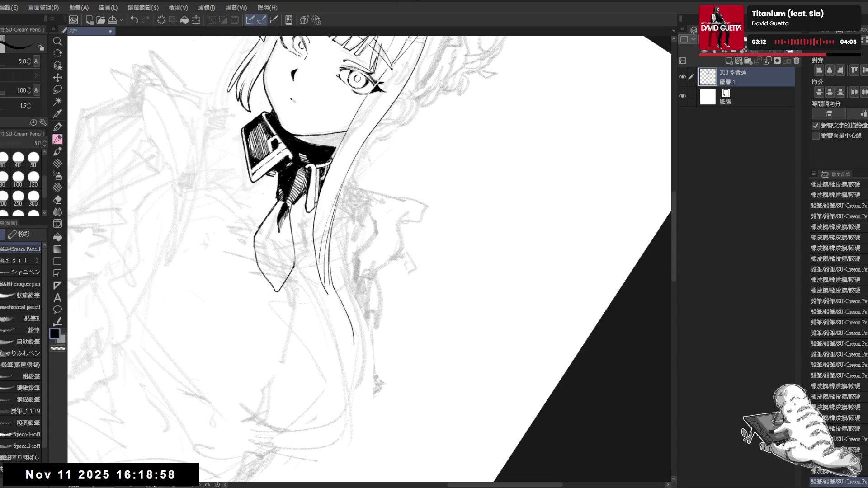
left_click_drag(330, 295, 353, 343)
key("ctrl+@")
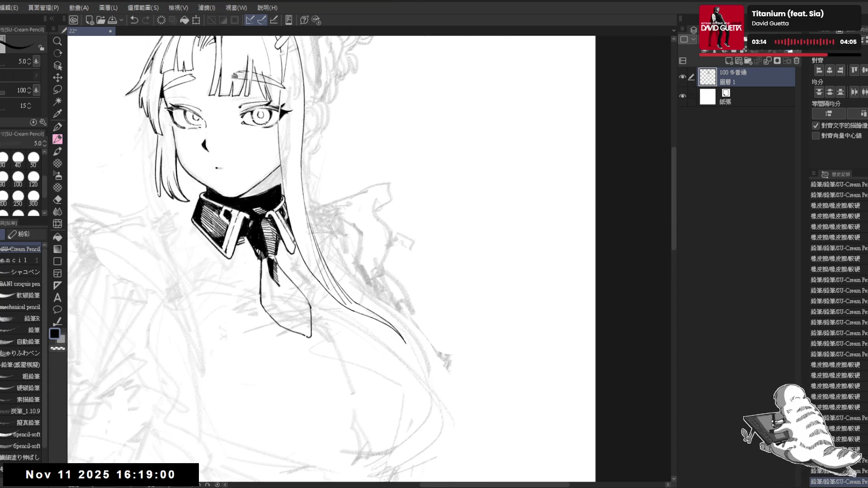
scroll(360, 295, "down", 2)
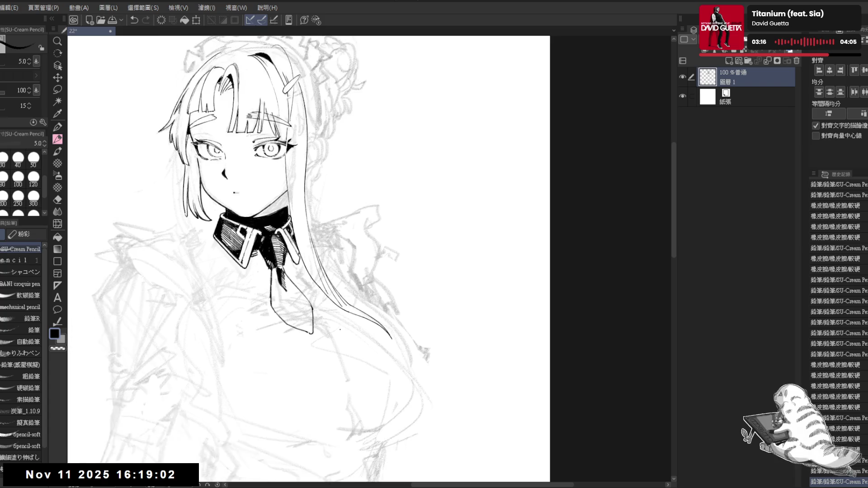
scroll(348, 348, "down", 1)
scroll(347, 308, "down", 2)
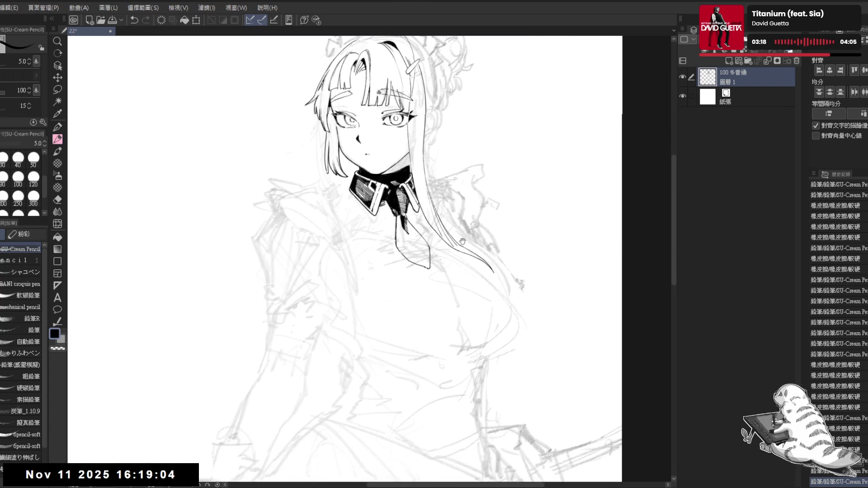
scroll(539, 256, "down", 1)
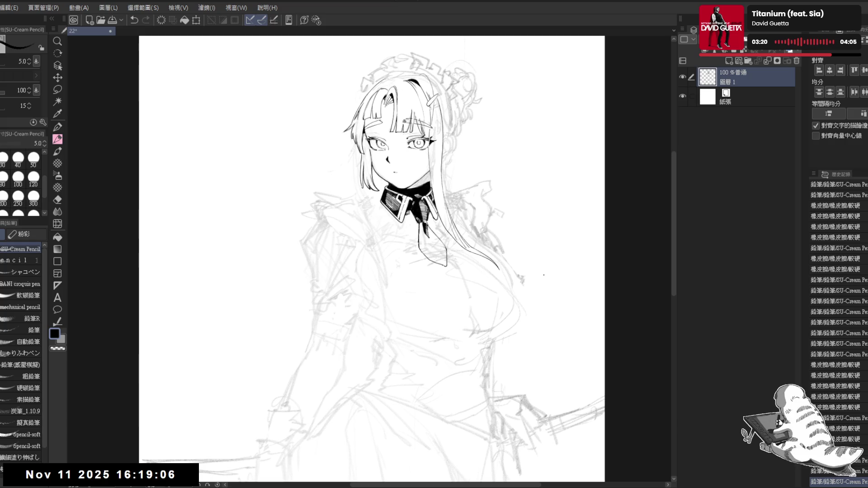
scroll(525, 273, "down", 1)
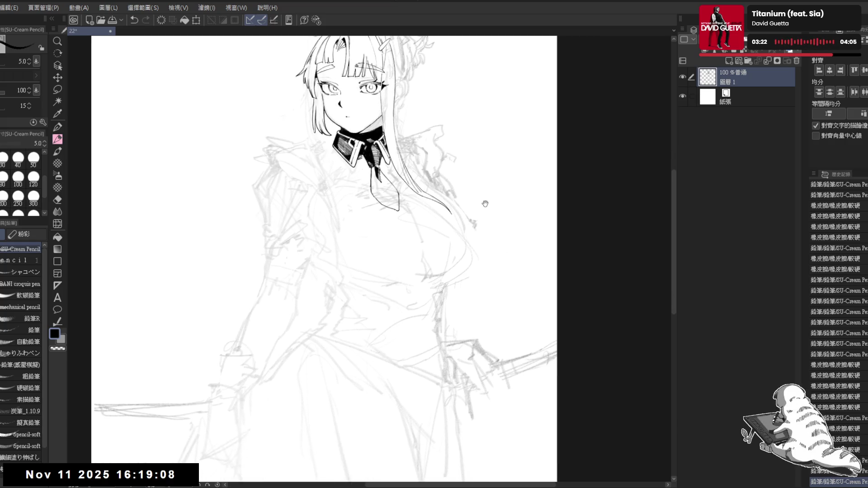
scroll(486, 220, "up", 3)
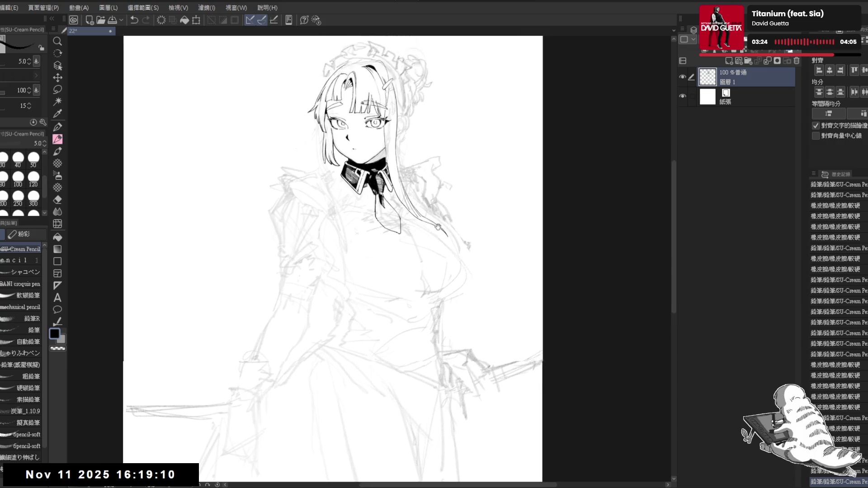
Step: Ink a long line through the hair and erase stray lines near the hair clip
mouse_move(380, 146)
left_mouse_down()
mouse_move(383, 182)
mouse_move(387, 149)
mouse_move(384, 157)
left_mouse_up()
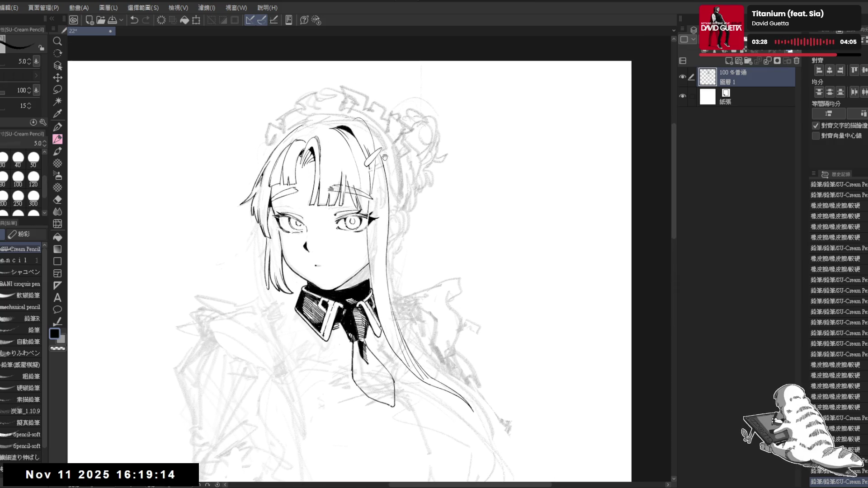
left_click_drag(368, 124, 368, 134)
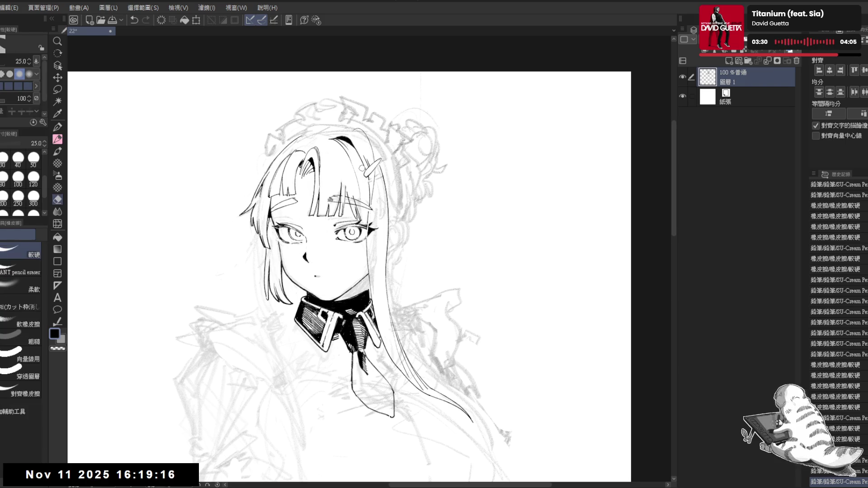
mouse_move(363, 169)
left_mouse_down()
mouse_move(337, 176)
mouse_move(346, 165)
left_mouse_up()
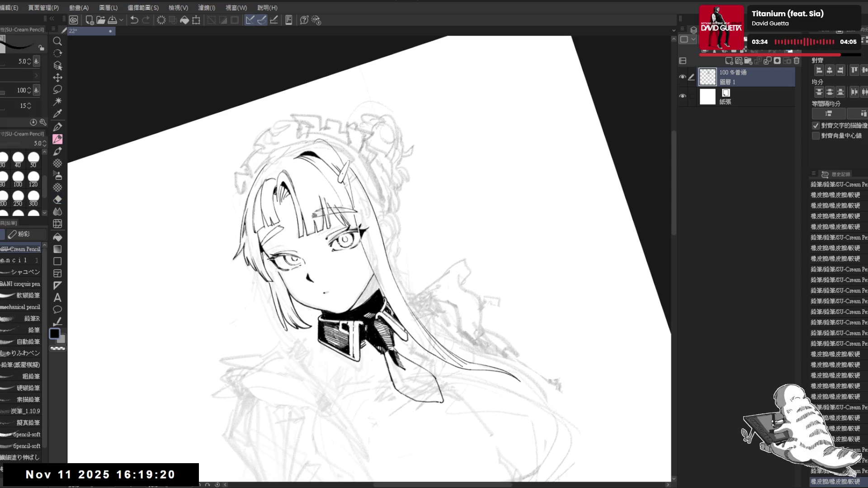
left_click_drag(348, 181, 403, 348)
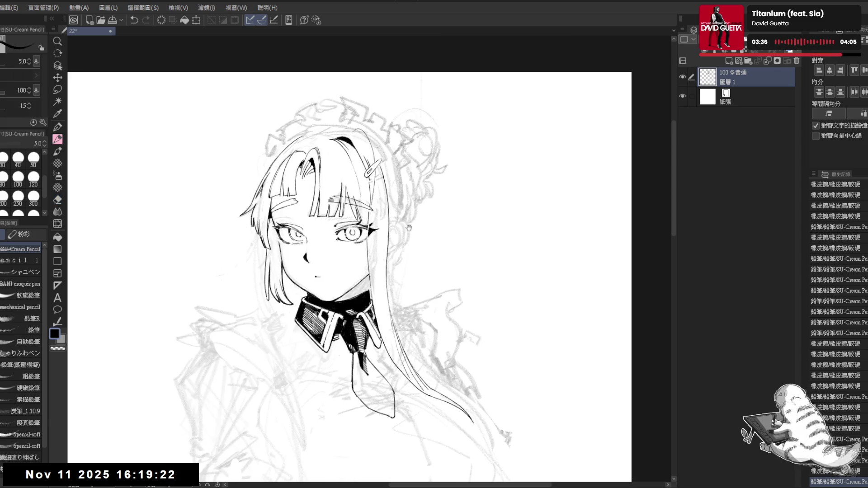
key("r")
key("e")
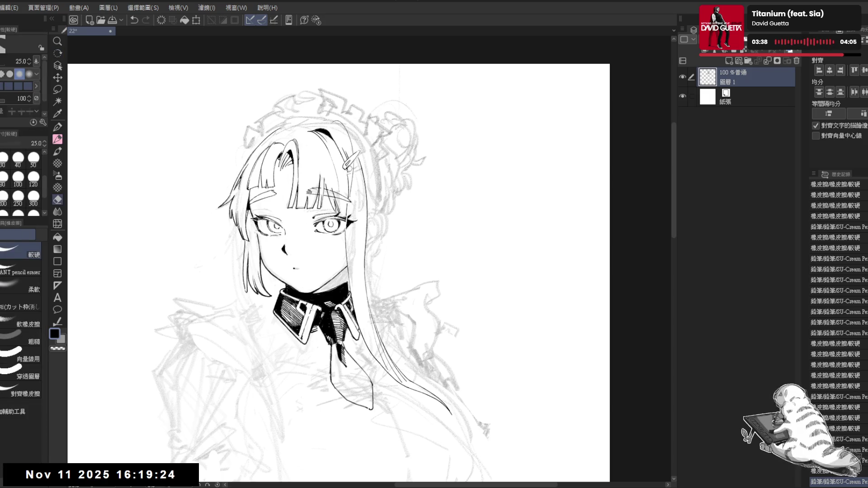
left_click_drag(347, 168, 350, 178)
key("p")
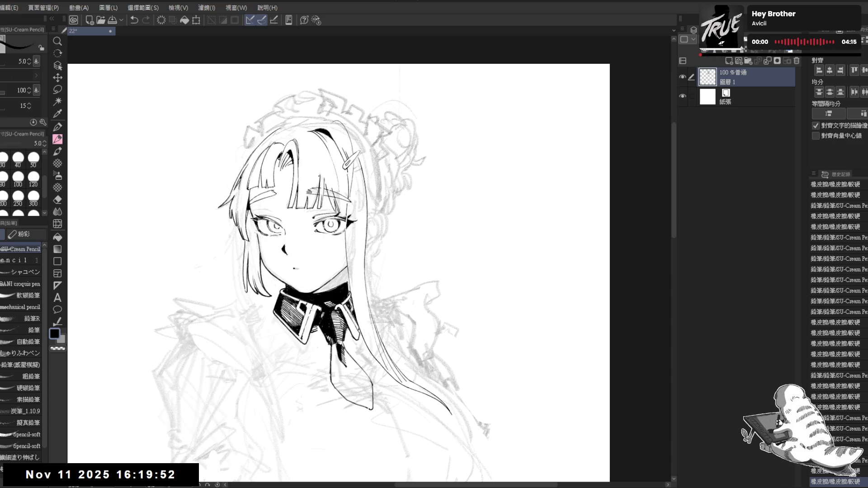
Step: Try short vertical strand strokes in the long hair below the clip
scroll(330, 179, "up", 1)
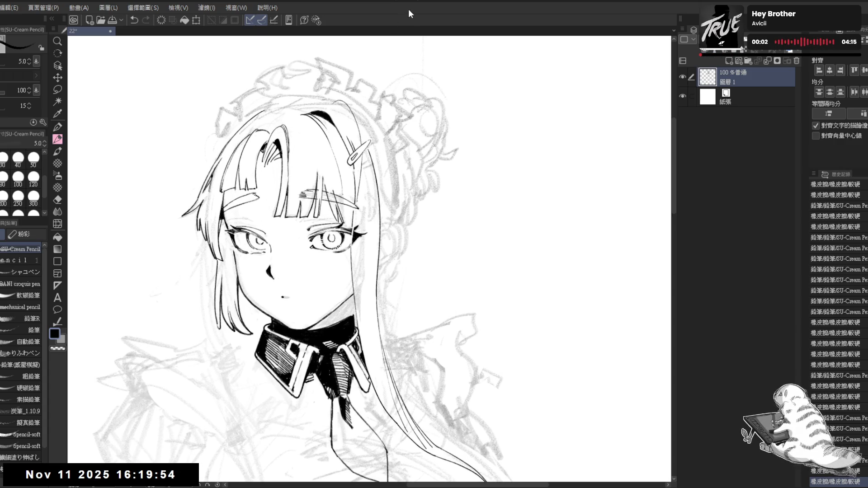
mouse_move(346, 183)
left_mouse_down()
mouse_move(348, 152)
mouse_move(344, 194)
left_mouse_up()
key("ctrl+z")
left_click_drag(346, 162, 347, 197)
key("ctrl+z")
left_click_drag(345, 164, 347, 207)
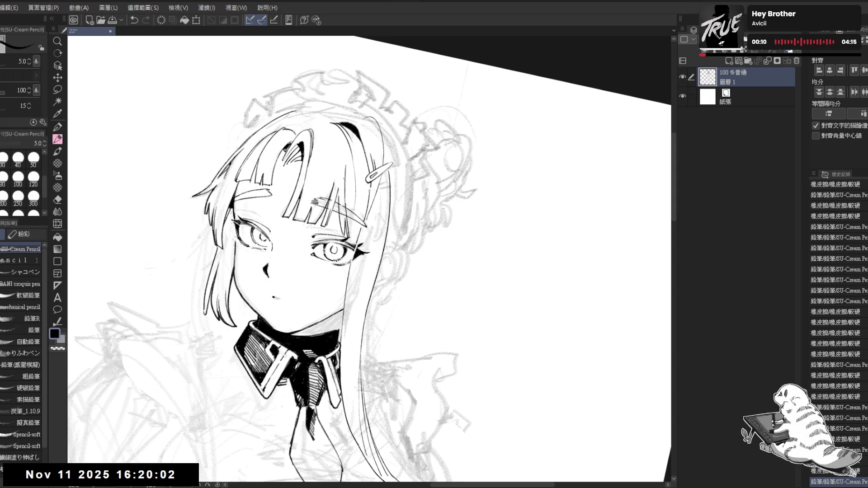
Step: Retry the vertical hair strand several times, finally removing it
key("ctrl+z")
key("ctrl+y")
key("ctrl+z")
key("ctrl+y")
left_click_drag(348, 157, 346, 205)
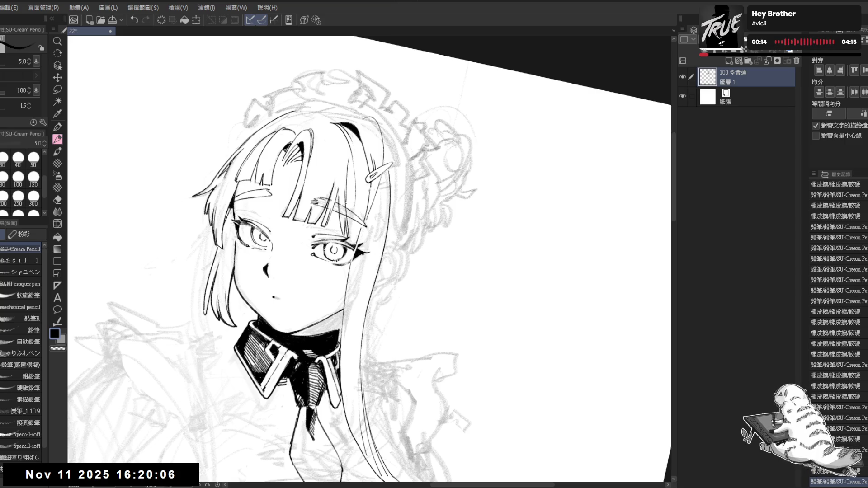
key("ctrl+z")
left_click_drag(347, 168, 348, 240)
key("ctrl+z")
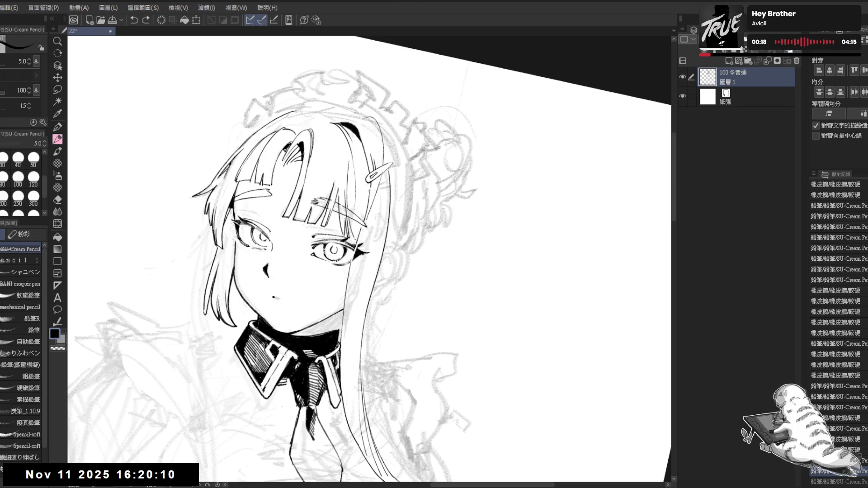
Step: Mirror and reposition the view to check the hair, then try and undo another short strand
left_click_drag(344, 271, 362, 317)
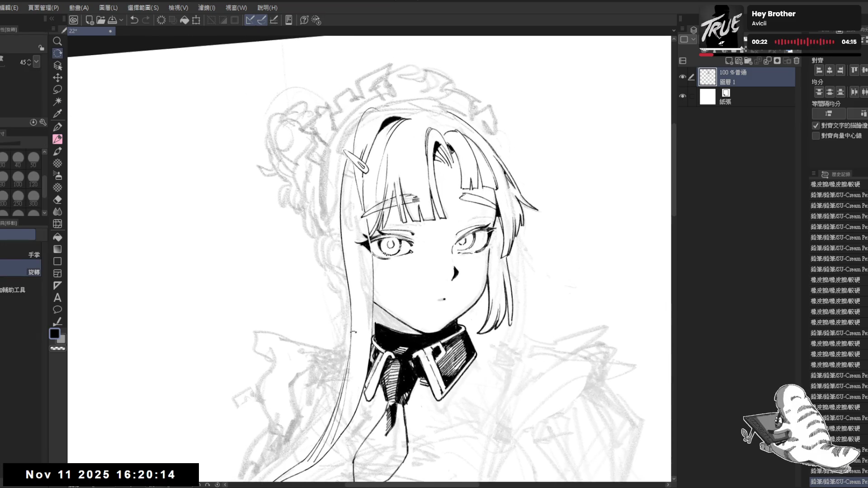
left_click_drag(347, 275, 351, 272)
key("h")
left_click_drag(382, 221, 369, 229)
mouse_move(364, 194)
left_mouse_down()
mouse_move(349, 208)
mouse_move(353, 227)
left_mouse_up()
key("r")
left_click_drag(362, 300, 358, 306)
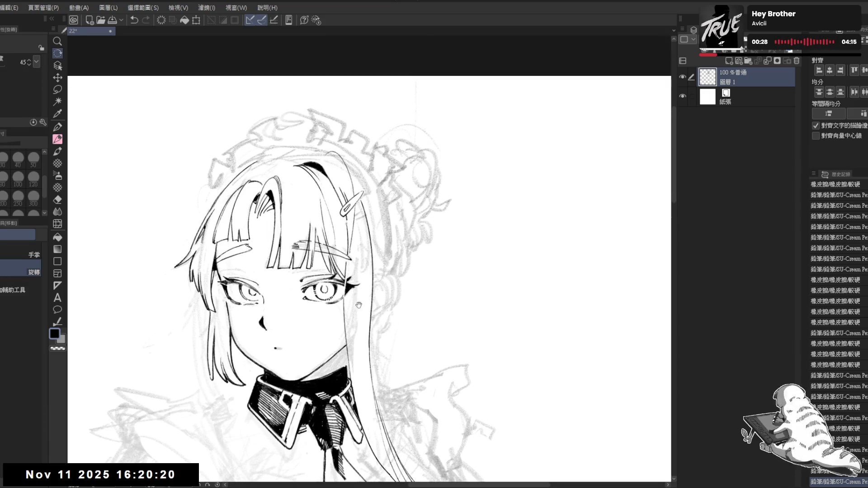
key("p")
left_click_drag(344, 164, 359, 192)
key("ctrl+z")
key("ctrl+z")
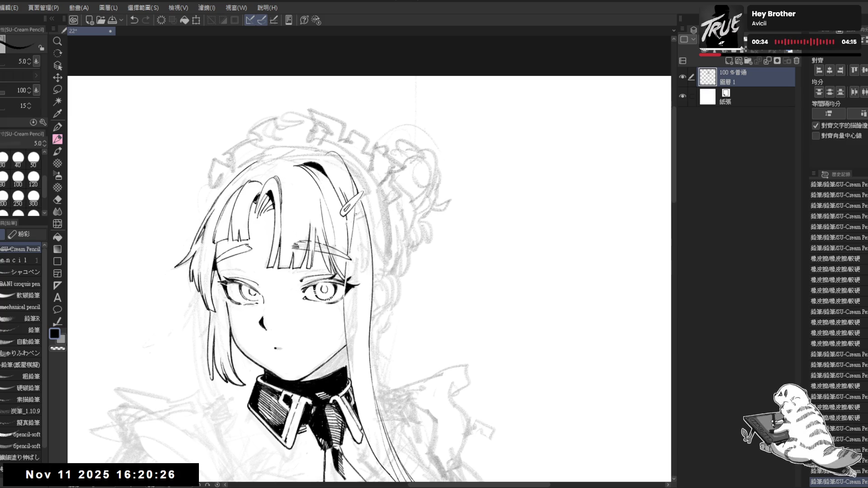
left_click_drag(342, 241, 337, 157)
scroll(337, 157, "down", 1)
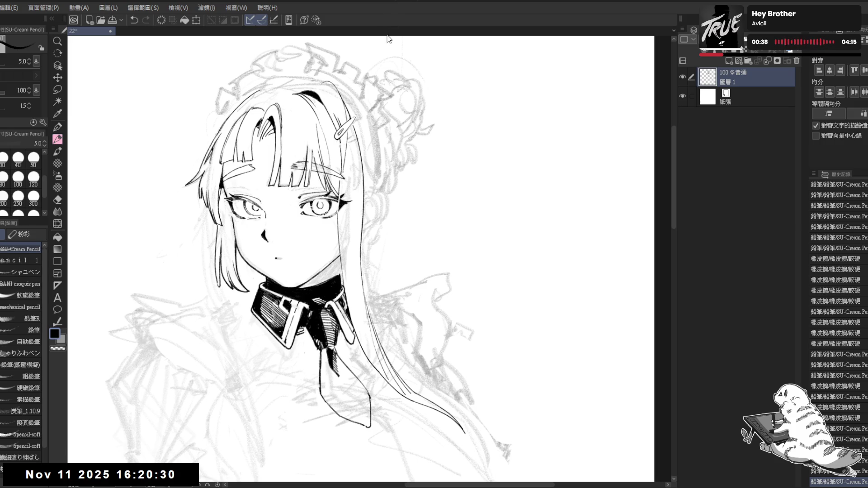
Step: Erase stray lines beside the hair to the right of the face
left_click_drag(403, 286, 387, 259)
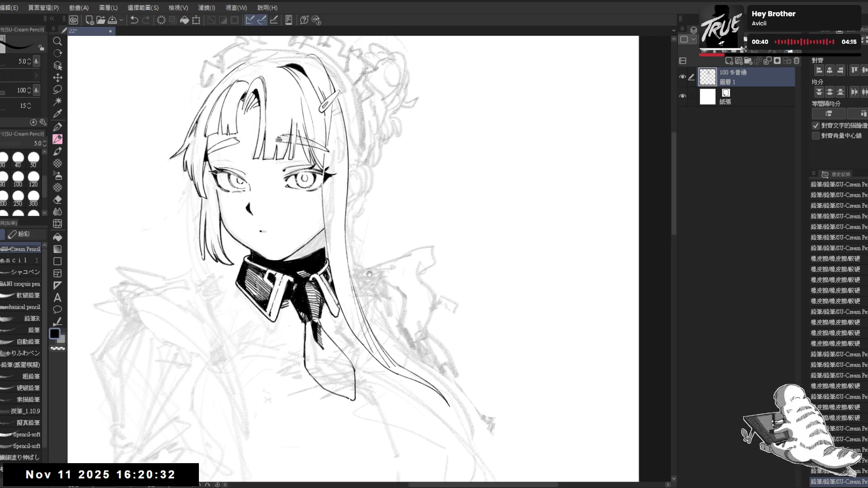
key("minus")
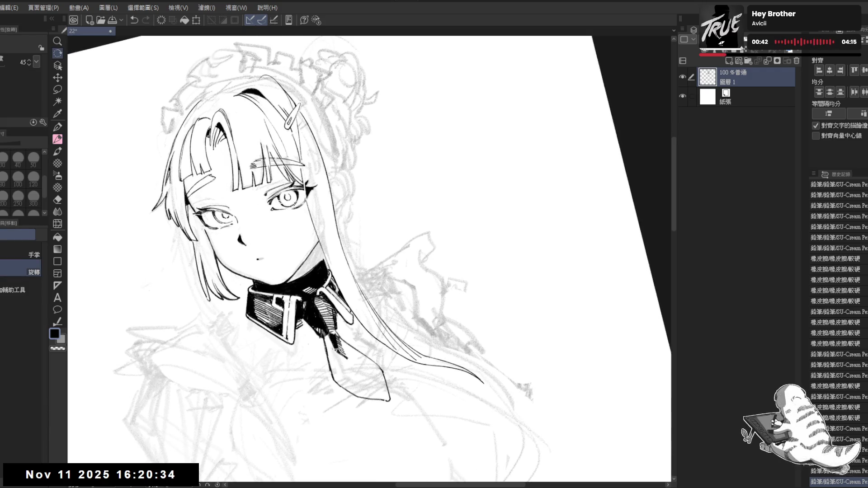
key("minus")
key("minus")
key("minus")
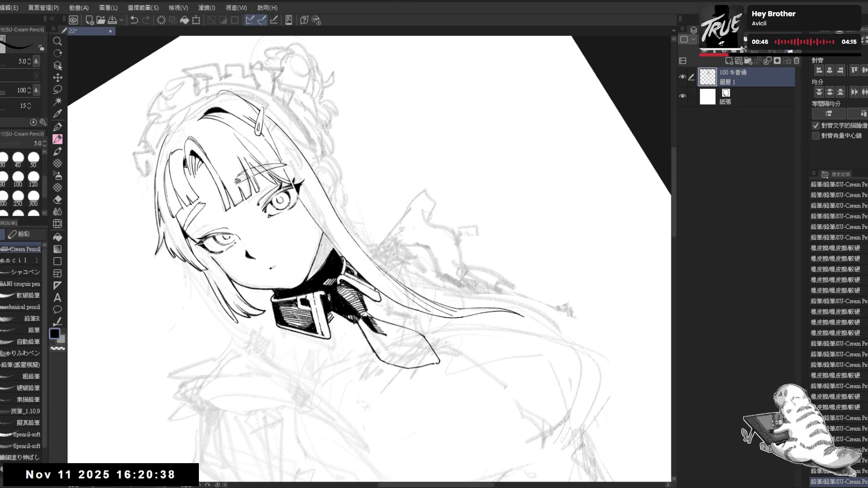
key("ctrl+z")
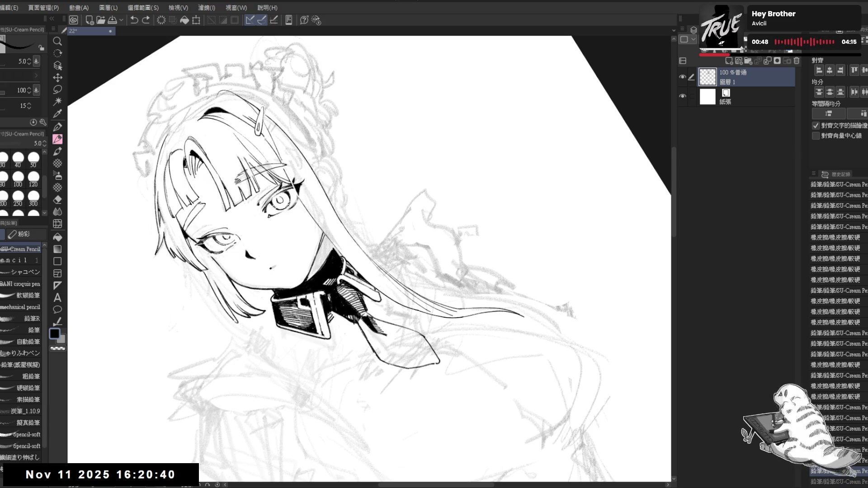
key("ctrl+y")
key("ctrl+0")
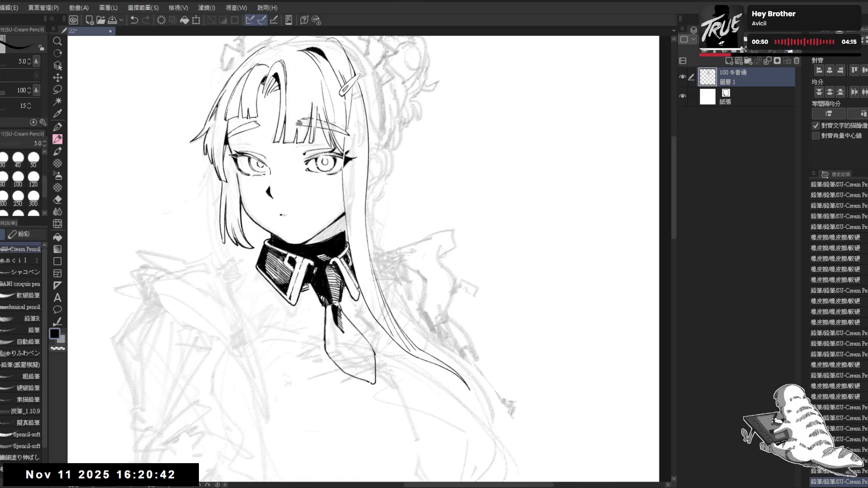
key("e")
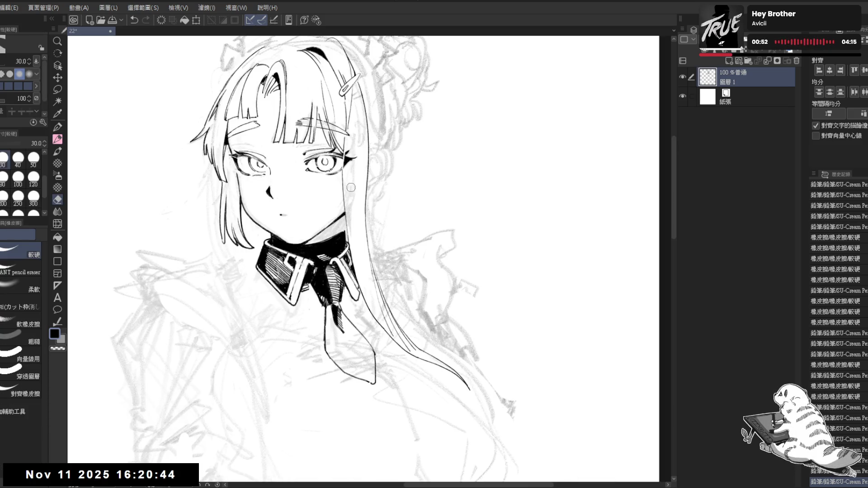
left_click_drag(354, 206, 356, 221)
left_click_drag(348, 188, 351, 241)
key("p")
Step: Try short strands along the hair line, then mirror and rotate the view about 30°
key("minus")
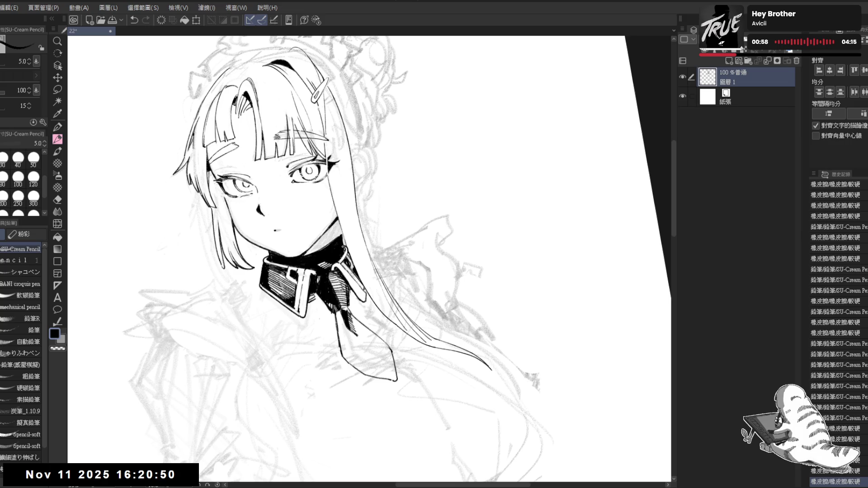
mouse_move(346, 232)
left_mouse_down()
mouse_move(343, 248)
mouse_move(340, 235)
left_mouse_up()
key("ctrl+z")
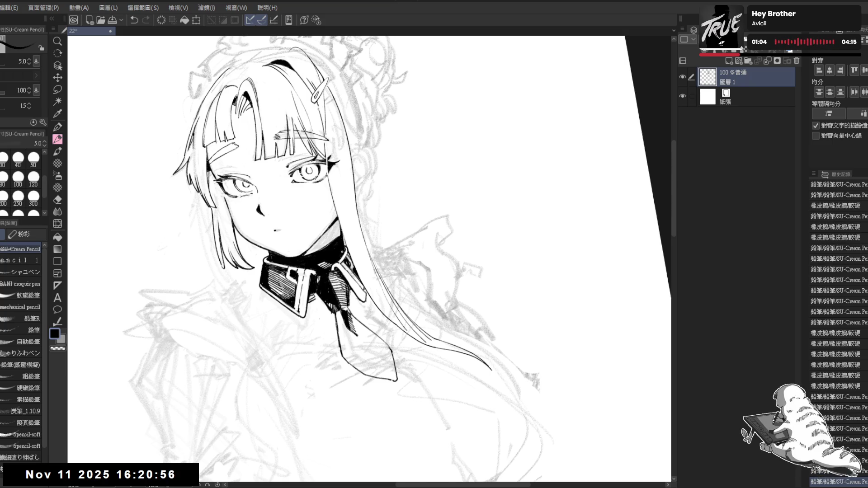
key("h")
key("h")
mouse_move(365, 194)
left_mouse_down()
mouse_move(365, 252)
mouse_move(364, 245)
mouse_move(375, 248)
mouse_move(348, 247)
left_mouse_up()
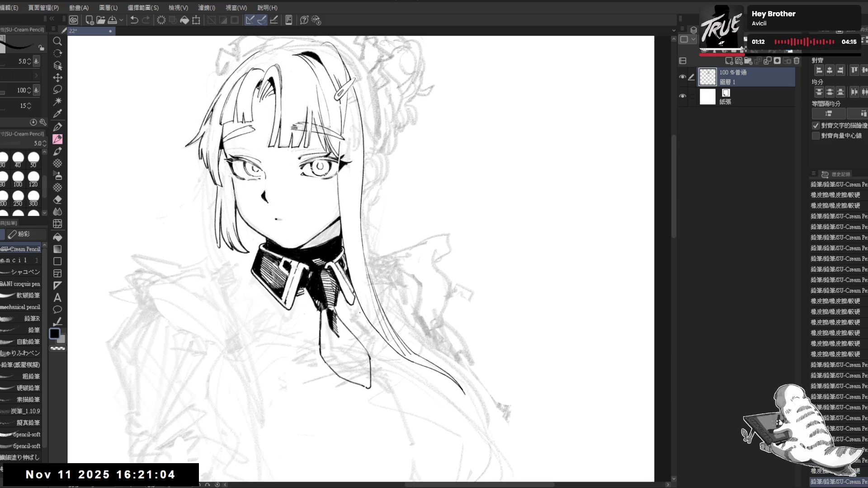
key("r")
left_click_drag(365, 366, 365, 367)
key("p")
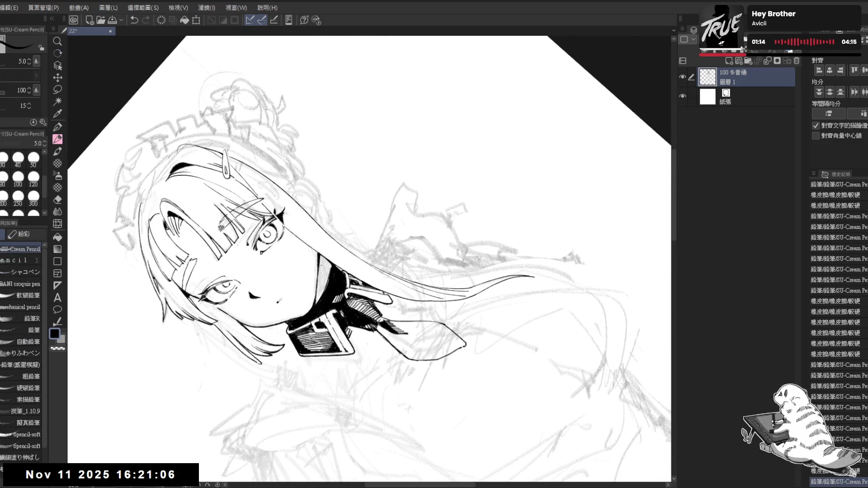
Step: Add short strokes at the neck line and check the whole figure upright
left_click_drag(332, 224, 341, 233)
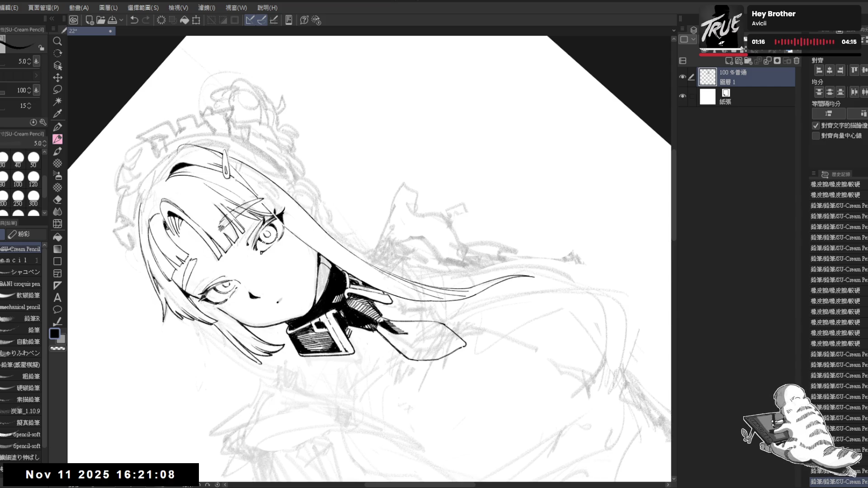
key("ctrl+at")
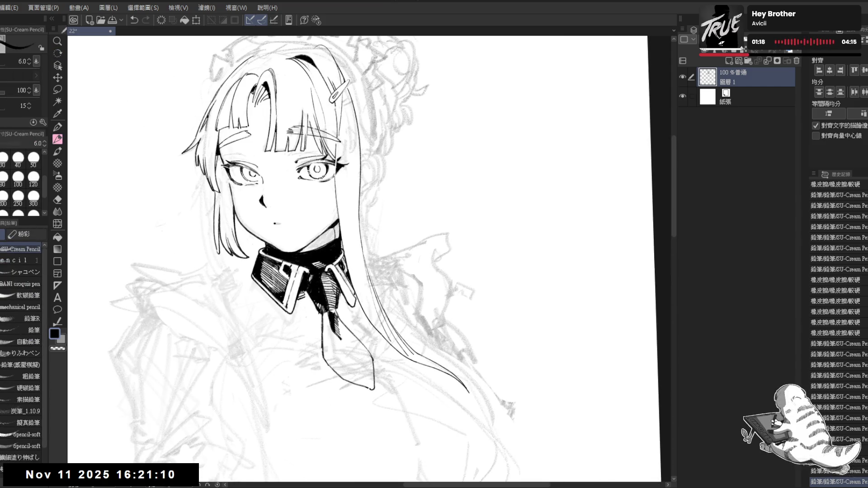
left_click_drag(334, 225, 335, 239)
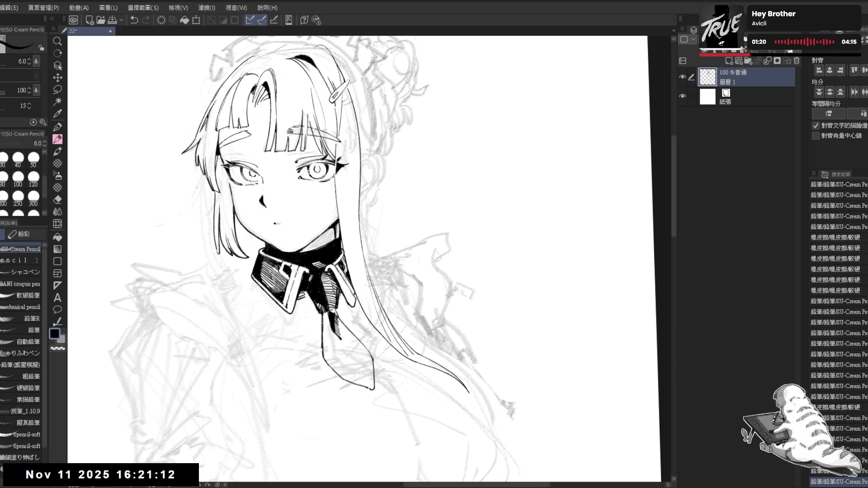
key("r")
key("p")
scroll(369, 259, "up", 2)
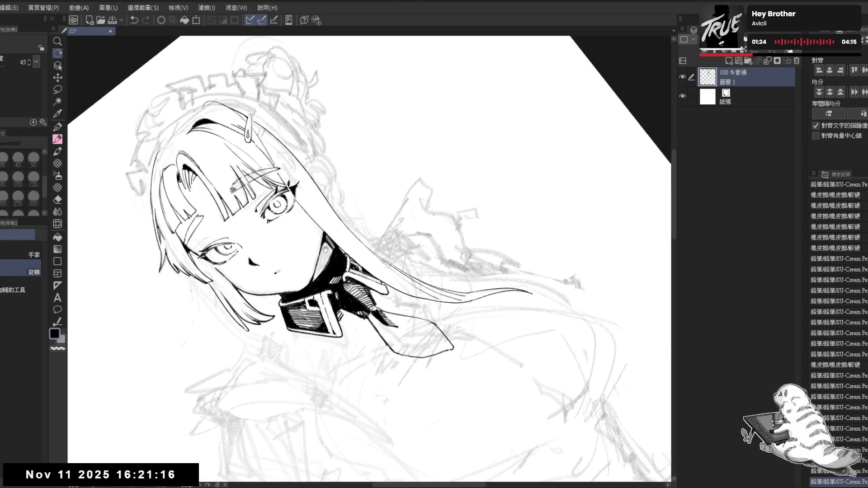
key("ctrl+at")
mouse_move(373, 192)
left_mouse_down()
mouse_move(375, 207)
mouse_move(388, 197)
left_mouse_up()
scroll(369, 193, "down", 2)
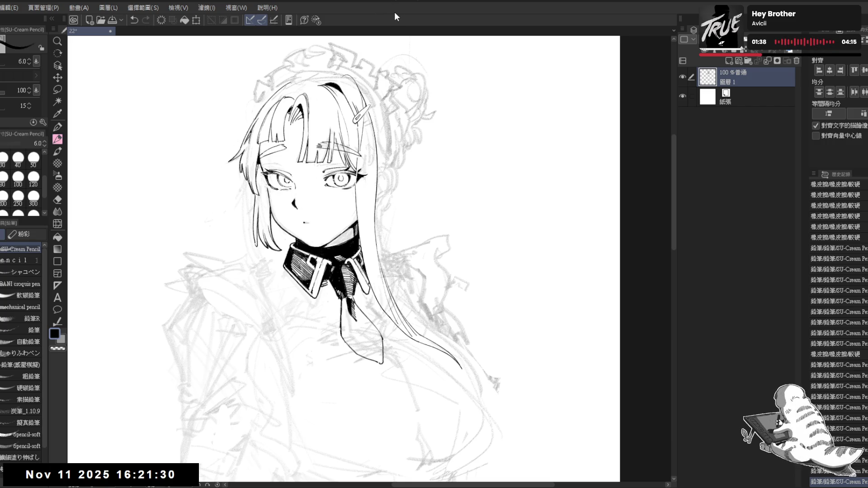
Step: Center the view on the face and erase tiny stray marks near the collar
mouse_move(369, 199)
left_mouse_down()
mouse_move(361, 234)
mouse_move(358, 202)
left_mouse_up()
scroll(340, 229, "up", 2)
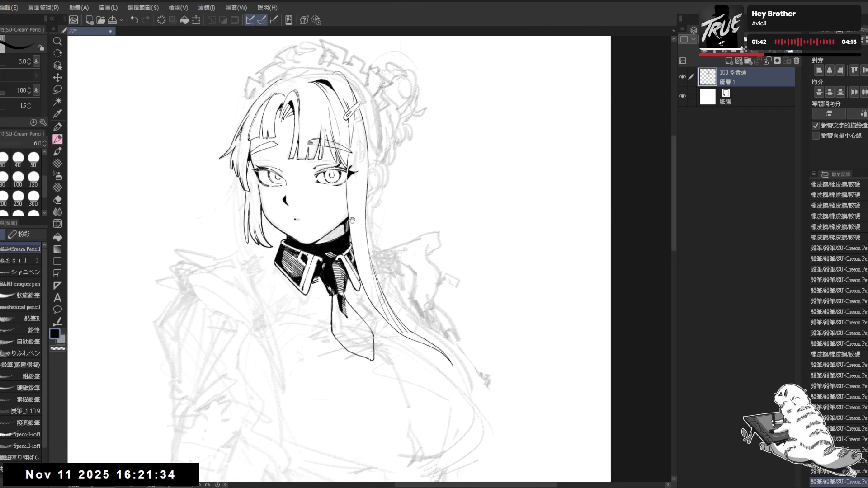
left_click_drag(355, 214, 356, 228)
left_click_drag(371, 193, 374, 197)
mouse_move(394, 157)
left_mouse_down()
mouse_move(387, 164)
mouse_move(370, 154)
mouse_move(382, 176)
mouse_move(380, 199)
left_mouse_up()
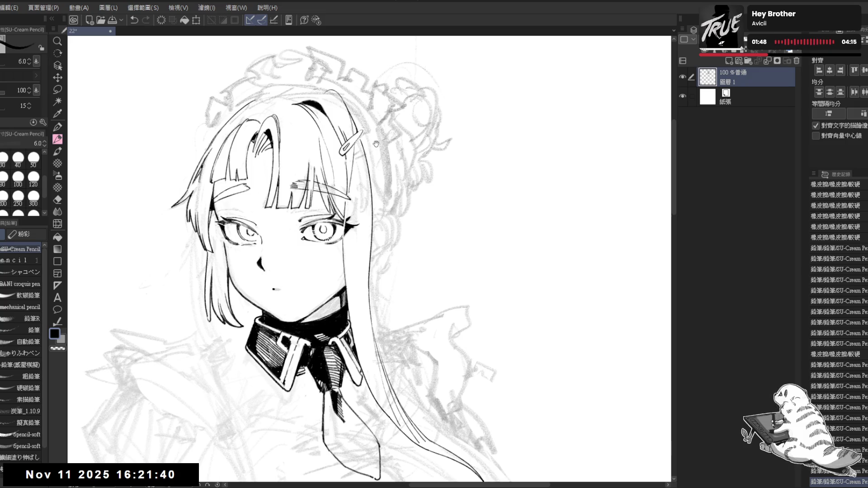
left_click_drag(376, 144, 382, 174)
mouse_move(343, 124)
left_mouse_down()
mouse_move(347, 186)
mouse_move(380, 204)
left_mouse_up()
left_click(365, 195)
left_click(365, 194)
Step: Undo the trial strokes and reduce the pencil size from 6 to 5
key("ctrl+z")
left_click_drag(366, 195, 371, 216)
key("ctrl+z")
key("ctrl+z")
key("bracketleft")
key("ctrl+z")
key("ctrl+z")
key("ctrl+z")
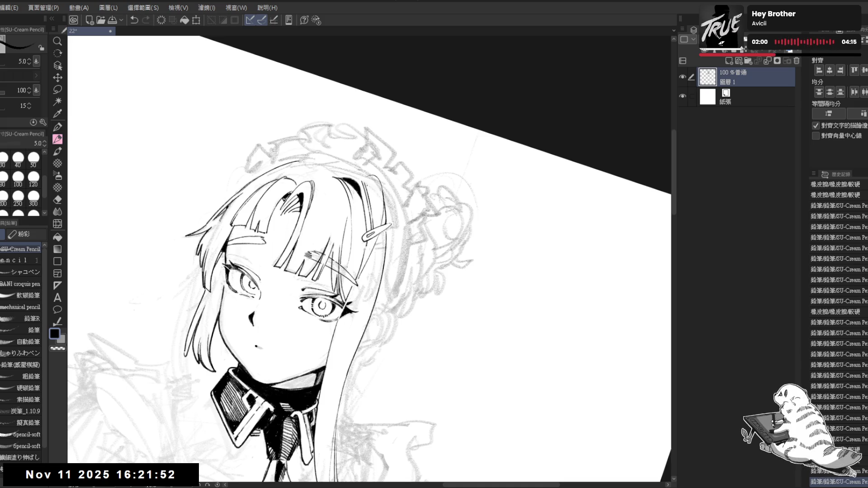
Step: Reset the view upright, pan to the page top, and tilt the canvas to a drawing angle
key("ctrl+0")
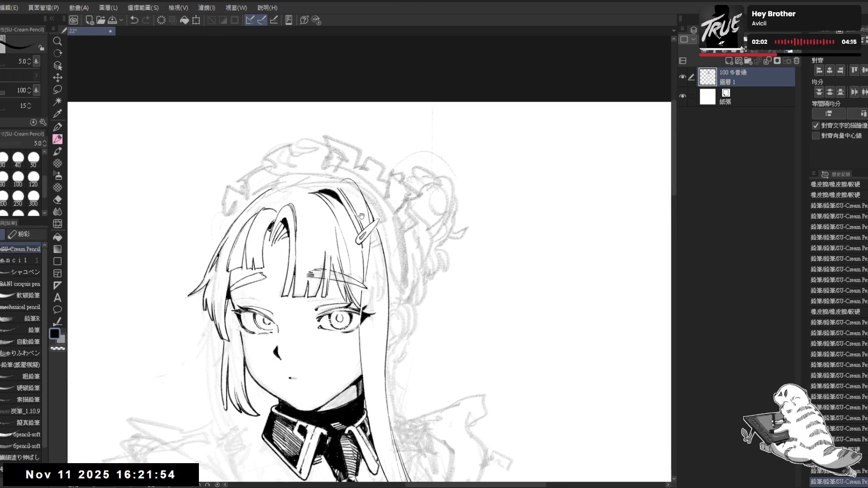
left_click_drag(368, 234, 375, 198)
mouse_move(354, 124)
left_mouse_down()
mouse_move(374, 156)
mouse_move(397, 353)
mouse_move(391, 193)
mouse_move(324, 159)
mouse_move(317, 138)
left_mouse_up()
key("e")
key("p")
mouse_move(347, 299)
left_mouse_down()
mouse_move(383, 320)
mouse_move(368, 314)
mouse_move(364, 256)
mouse_move(366, 272)
left_mouse_up()
key("r")
key("p")
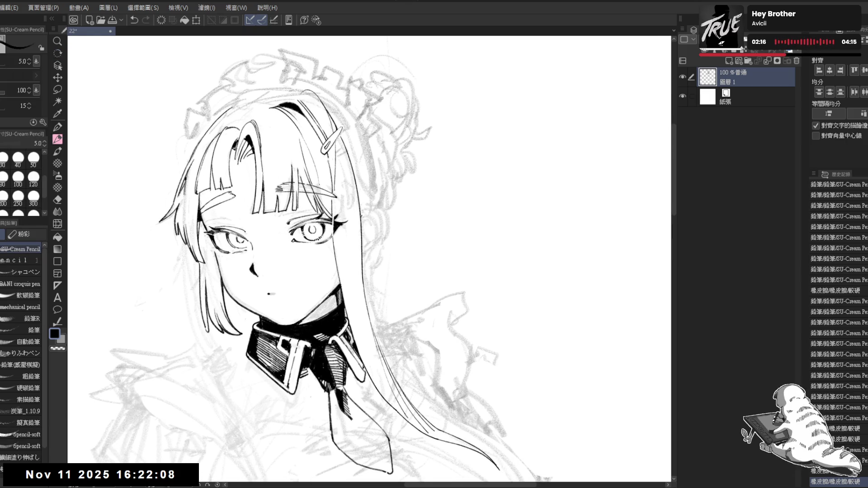
key("r")
left_click_drag(367, 272, 348, 246)
key("p")
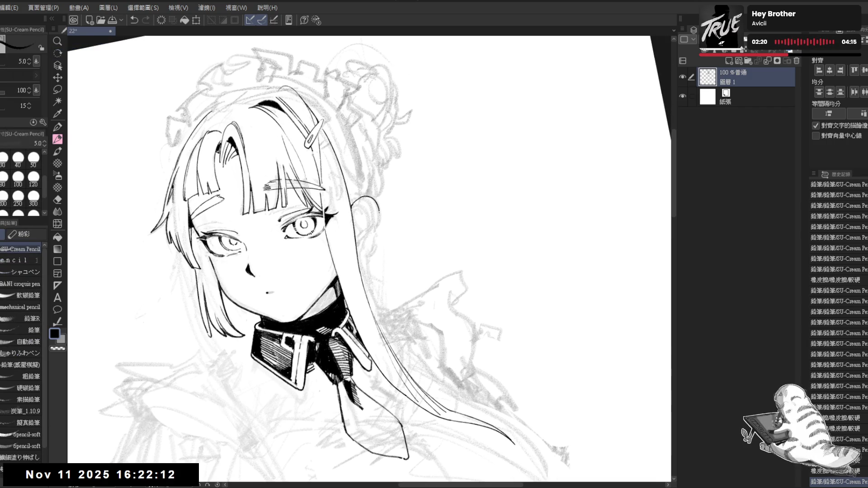
Step: After a discarded trial stroke, erase the rough ear lines with a size-50 eraser
left_click_drag(378, 231, 371, 243)
key("ctrl+z")
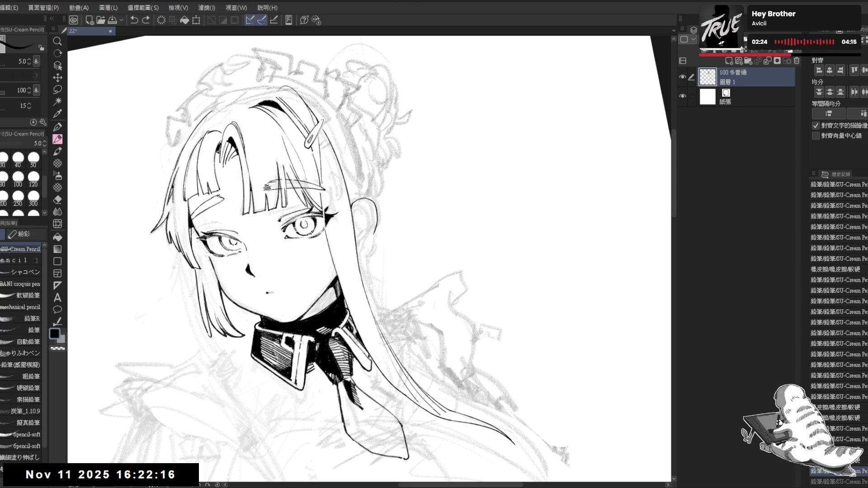
left_click(365, 217)
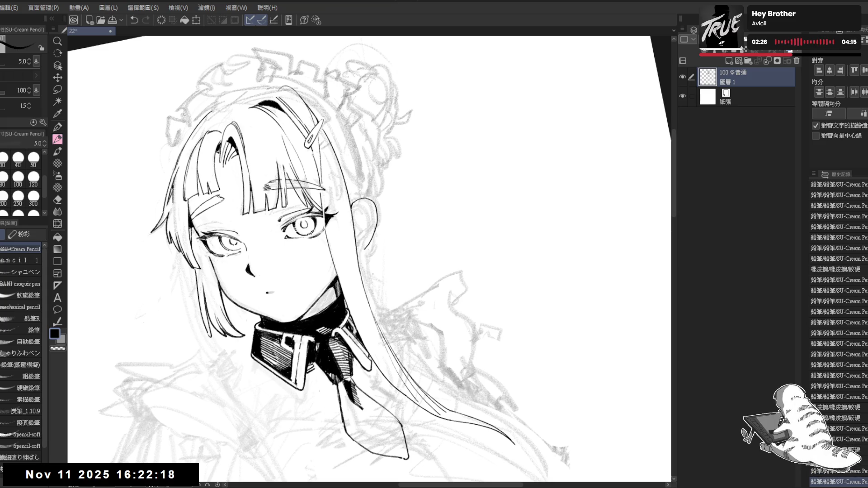
key("e")
key("bracketright")
key("bracketright")
mouse_move(371, 202)
left_mouse_down()
mouse_move(365, 237)
mouse_move(370, 200)
left_mouse_up()
mouse_move(371, 201)
left_mouse_down()
mouse_move(367, 228)
mouse_move(368, 221)
left_mouse_up()
mouse_move(373, 187)
left_mouse_down()
mouse_move(383, 212)
mouse_move(368, 238)
left_mouse_up()
Step: Draw the ear curve down toward the jaw with the size-5 pencil, undoing retries
key("p")
key("ctrl+z")
mouse_move(378, 192)
left_mouse_down()
mouse_move(384, 214)
mouse_move(362, 242)
left_mouse_up()
key("ctrl+z")
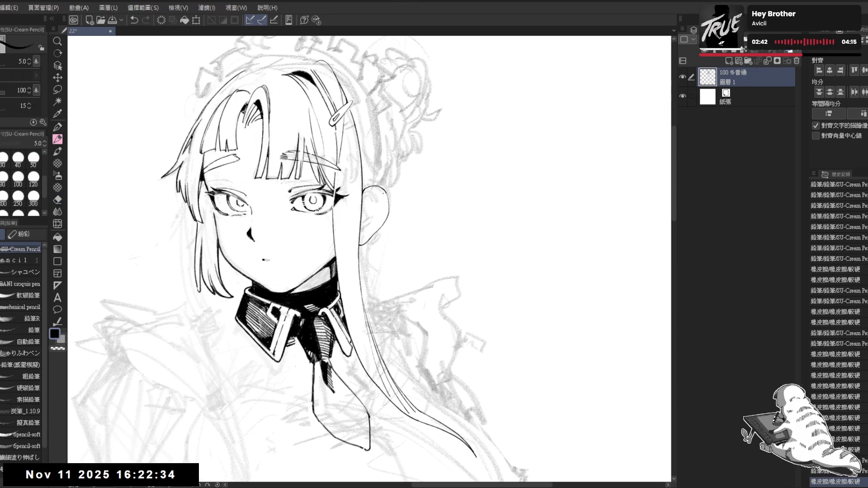
key("ctrl+minus")
key("ctrl+plus")
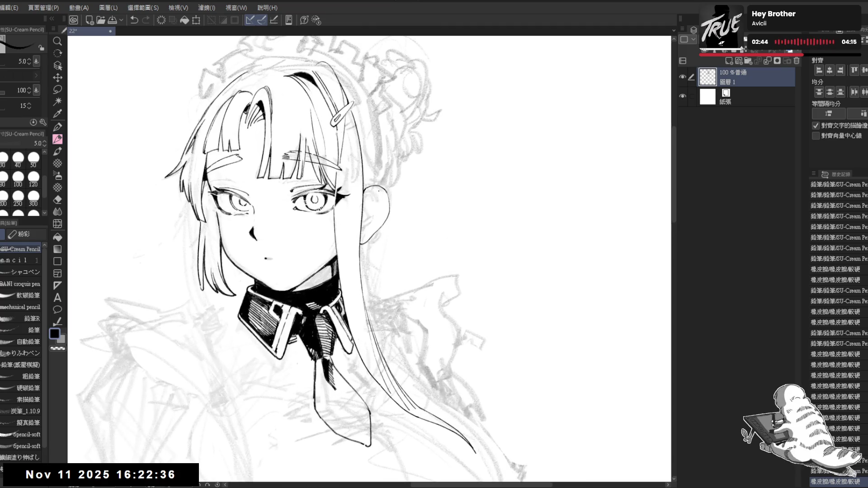
key("ctrl+z")
key("ctrl+z")
left_click_drag(389, 206, 378, 226)
Step: Erase the upper part of the ear curve and retry the line at the ear top
key("e")
mouse_move(372, 187)
left_mouse_down()
mouse_move(365, 191)
mouse_move(376, 186)
mouse_move(387, 204)
mouse_move(377, 232)
left_mouse_up()
key("p")
key("ctrl+z")
key("ctrl+z")
key("e")
key("p")
mouse_move(379, 189)
left_mouse_down()
mouse_move(388, 184)
mouse_move(392, 209)
mouse_move(379, 225)
left_mouse_up()
key("ctrl+z")
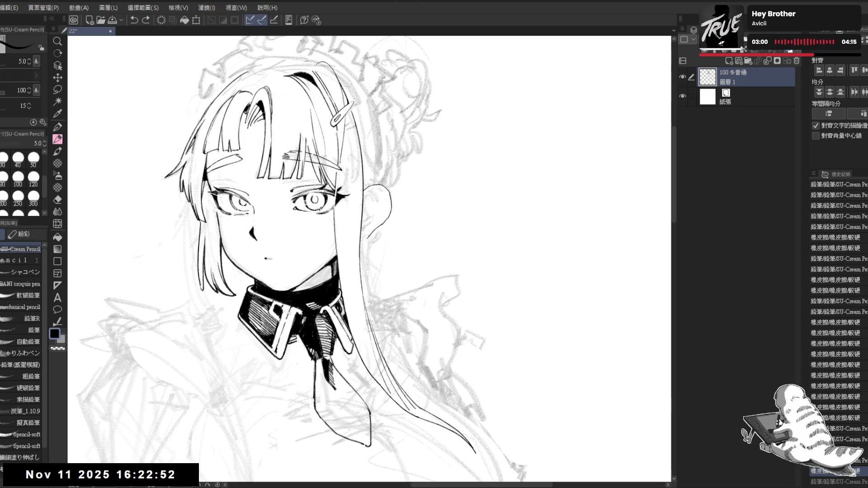
Step: Mirror the canvas to check the ear's proportions, then tilt the view counterclockwise
key("h")
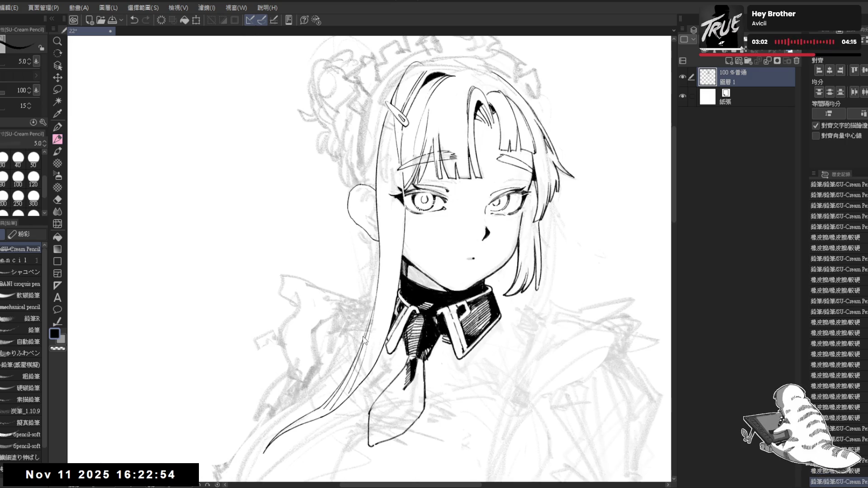
key("h")
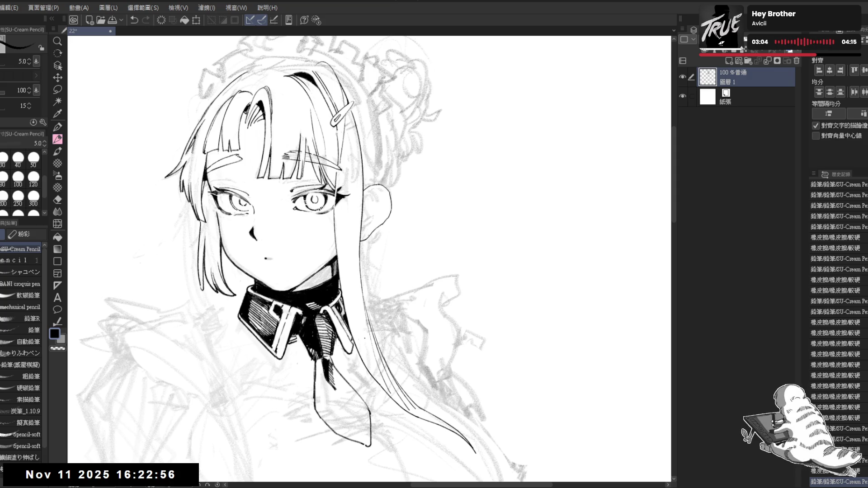
key("minus")
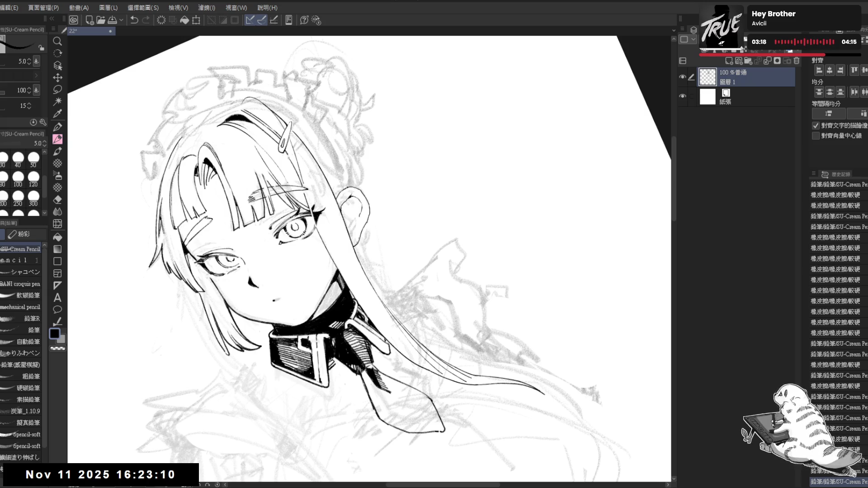
Step: With the view upright and zoomed in, add fine lines along the ear's edge
key("ctrl+at")
key("ctrl+plus")
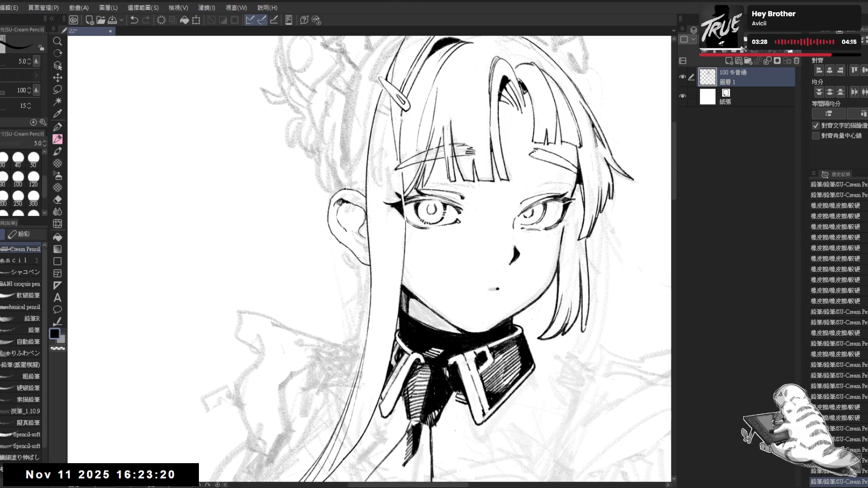
left_click_drag(367, 219, 360, 237)
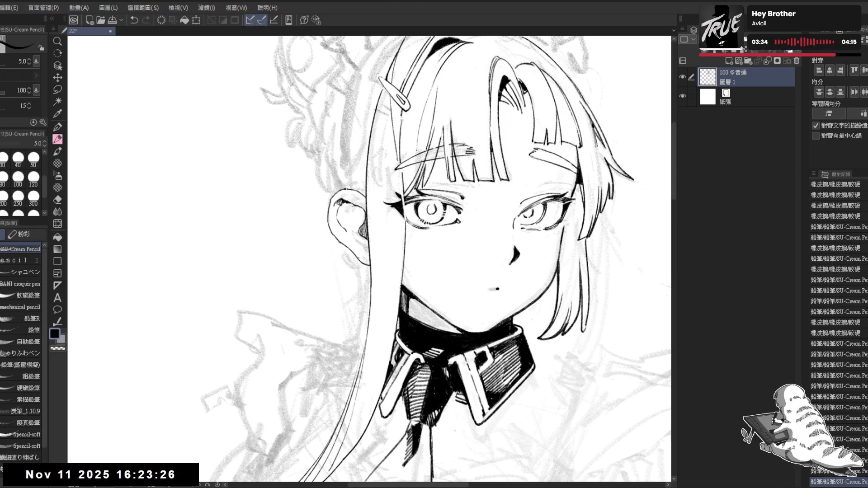
left_click_drag(362, 227, 360, 236)
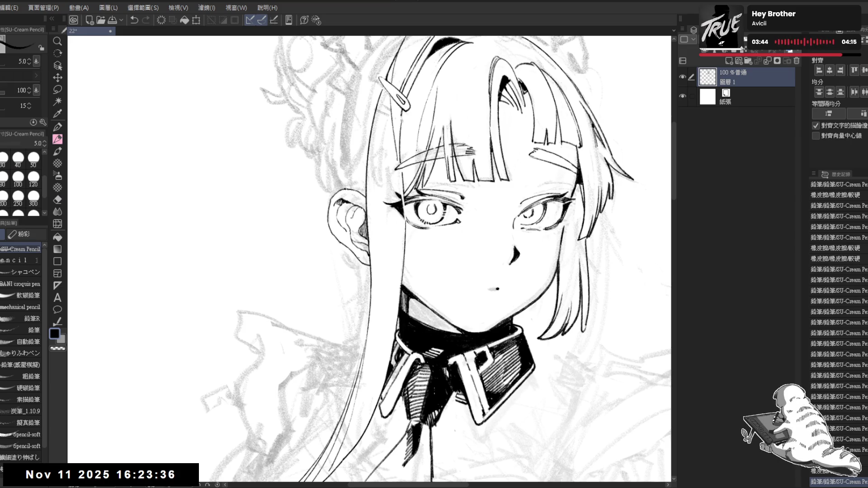
Step: Add a small inner ear stroke, then mirror the canvas to check the drawing
left_click_drag(348, 208, 361, 220)
key("ctrl+z")
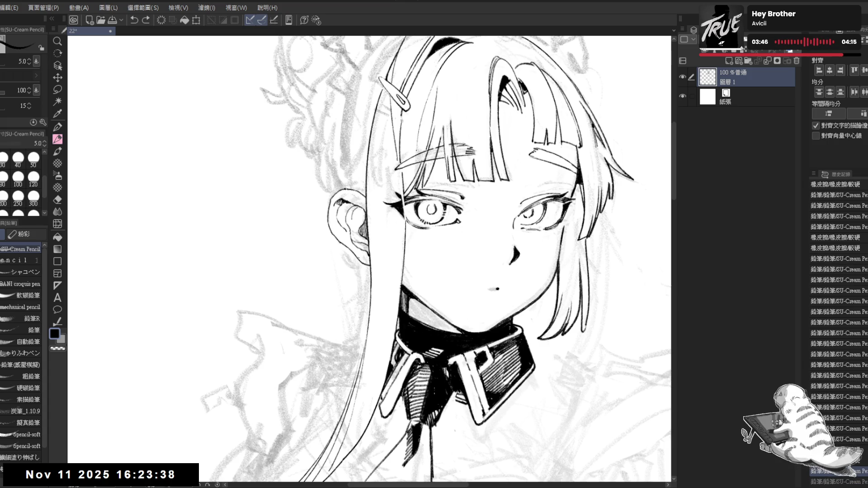
key("ctrl+y")
key("h")
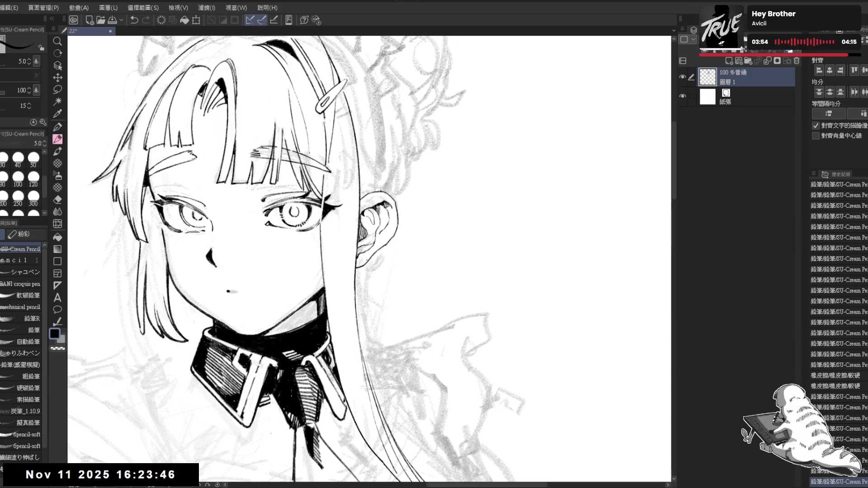
scroll(398, 202, "down", 1)
scroll(398, 202, "down", 1)
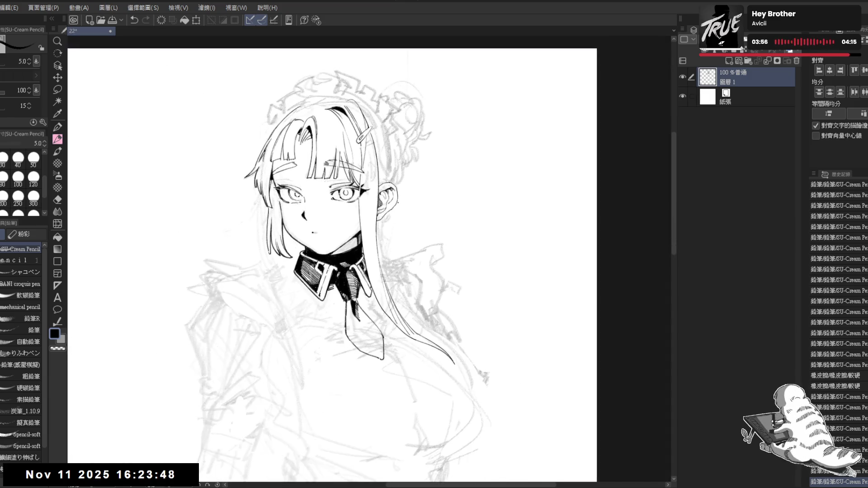
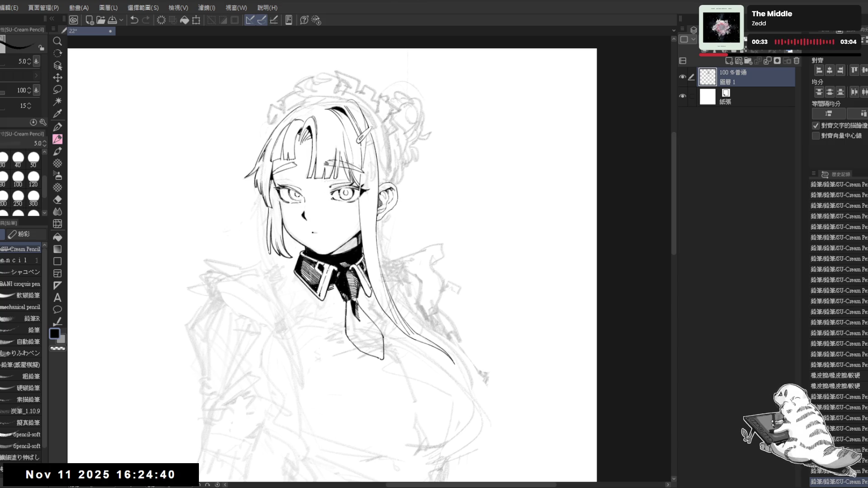
Step: Undo the stray ink stroke near the ear, then return to the SU-Cream Pencil on a rotated view
scroll(353, 186, "up", 2)
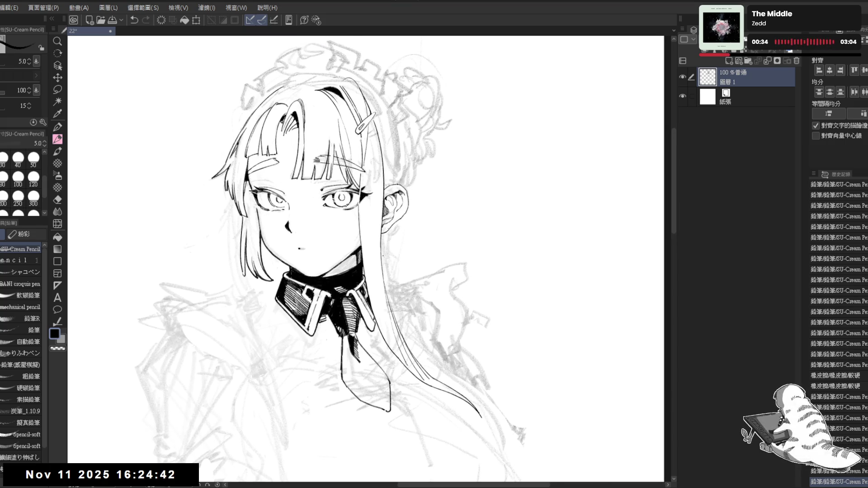
scroll(362, 208, "up", 2)
key("e")
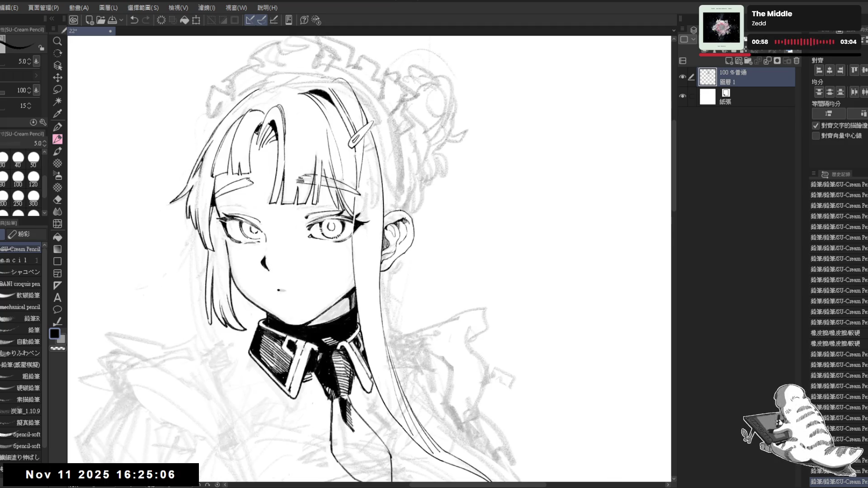
key("ctrl+z")
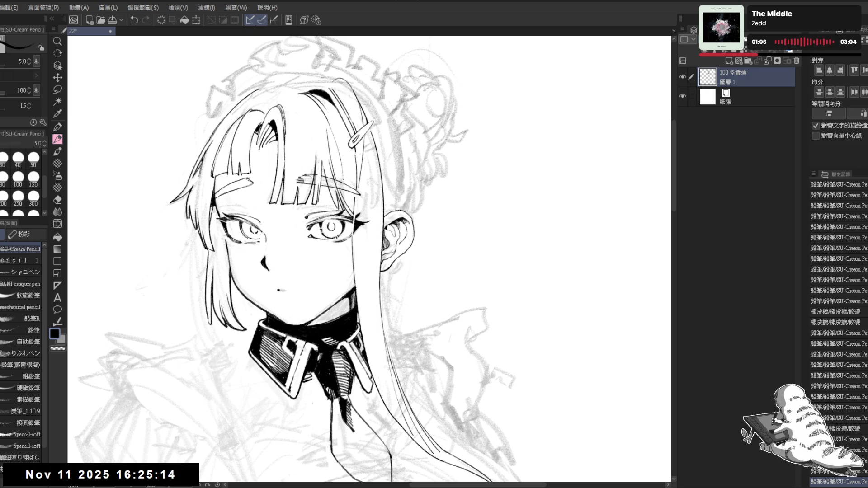
left_click_drag(453, 136, 398, 99)
key("p")
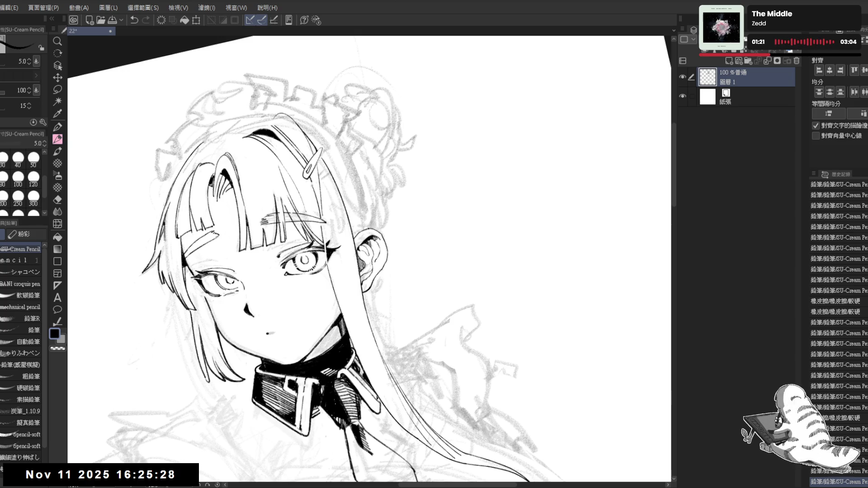
Step: Straighten the canvas view and pan it up to frame the face
left_click_drag(383, 217, 385, 407)
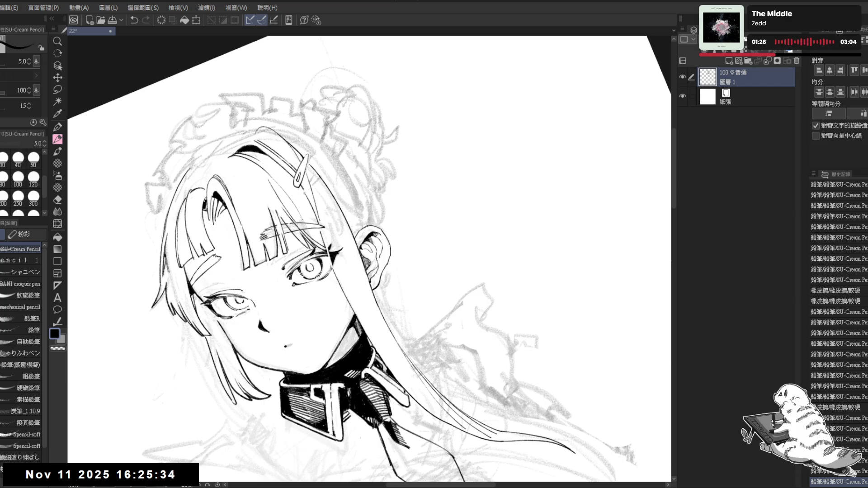
key("ctrl+at")
left_click_drag(389, 130, 411, 204)
key("asciicircum")
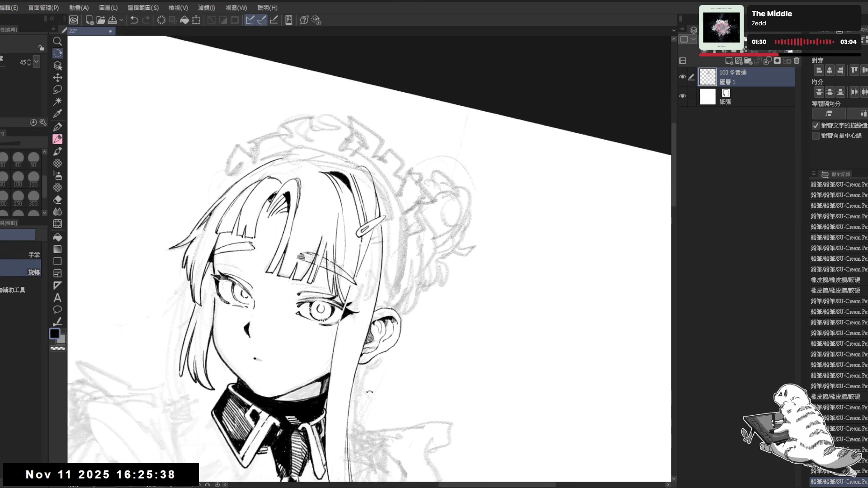
key("ctrl+at")
left_click_drag(327, 235, 326, 221)
mouse_move(346, 302)
left_mouse_down()
mouse_move(344, 262)
mouse_move(361, 268)
left_mouse_up()
Step: Undo the last stroke near the hair, check it mirrored, then redo it
key("e")
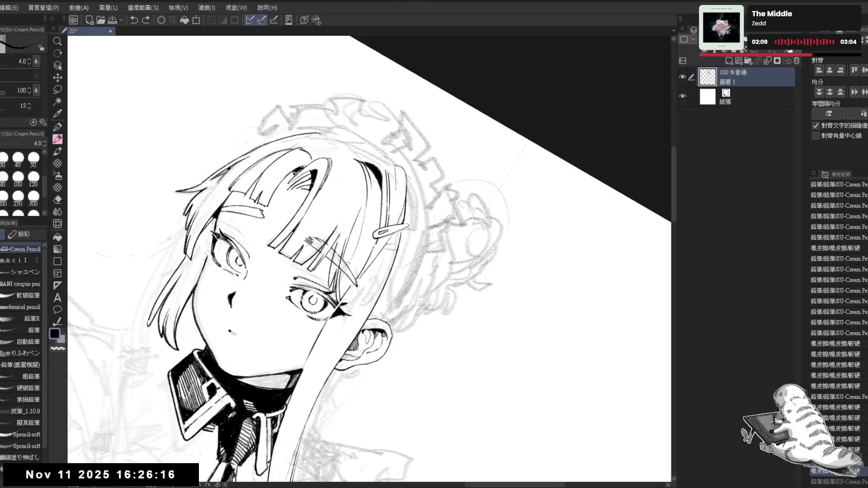
key("ctrl+z")
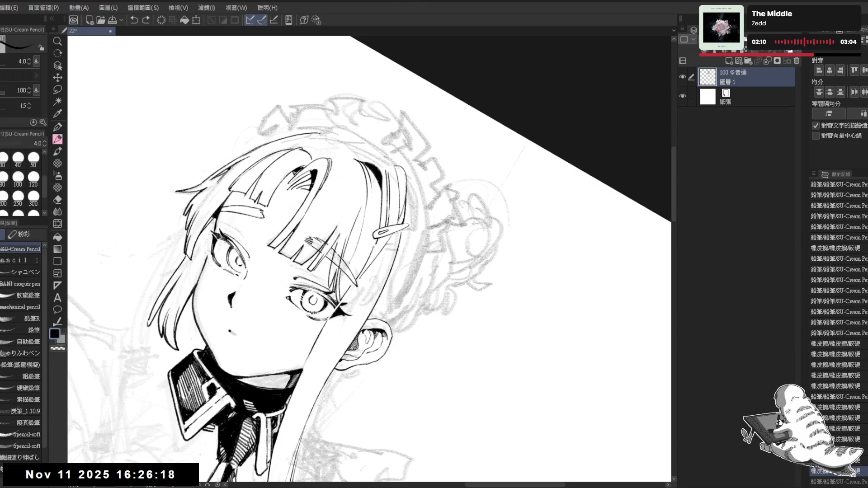
key("ctrl+at")
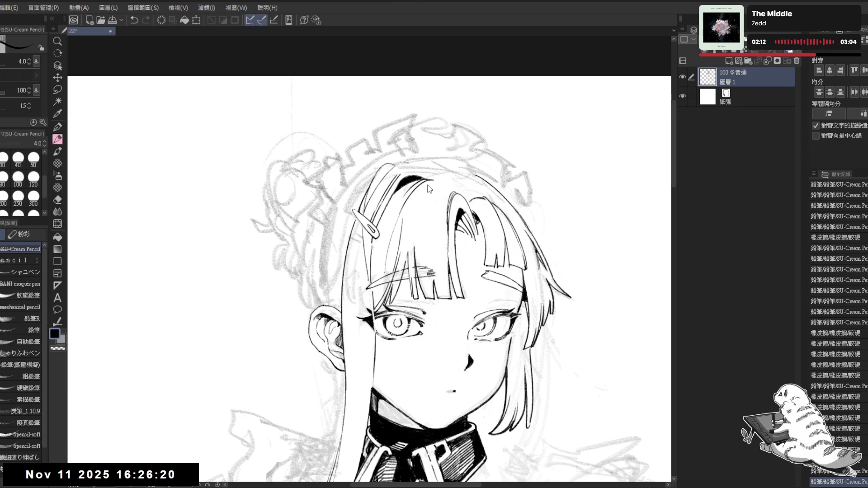
key("h")
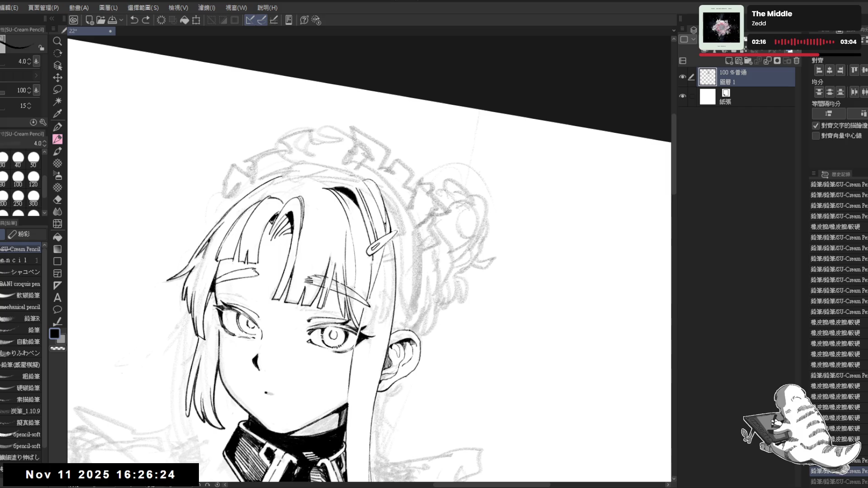
key("ctrl+y")
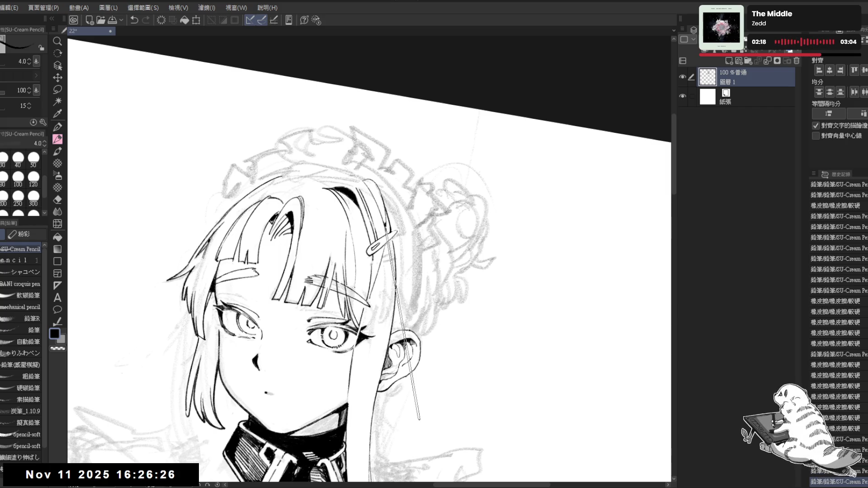
key("-")
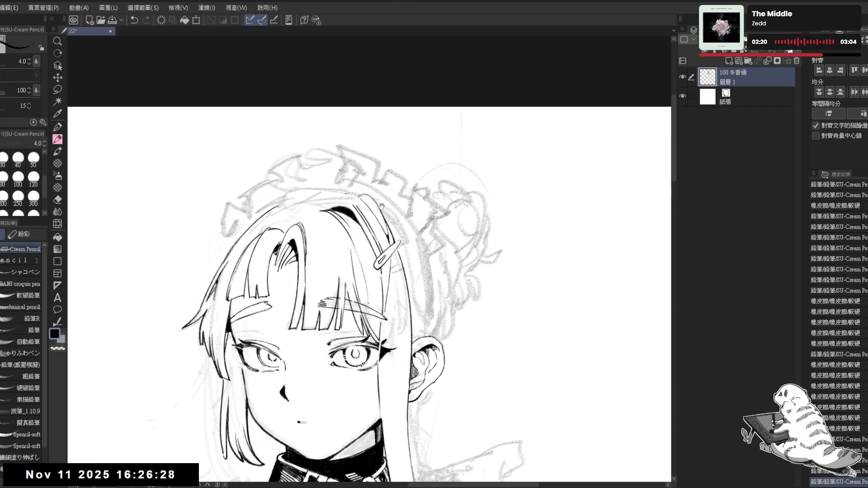
Step: Erase stray ink at the hair's right edge and, with a smaller eraser, along the hairline by the eye
key("r")
mouse_move(435, 352)
left_mouse_down()
mouse_move(407, 317)
mouse_move(373, 213)
left_mouse_up()
key("e")
mouse_move(373, 201)
left_mouse_down()
mouse_move(376, 263)
mouse_move(364, 255)
mouse_move(373, 267)
mouse_move(346, 219)
left_mouse_up()
key("r")
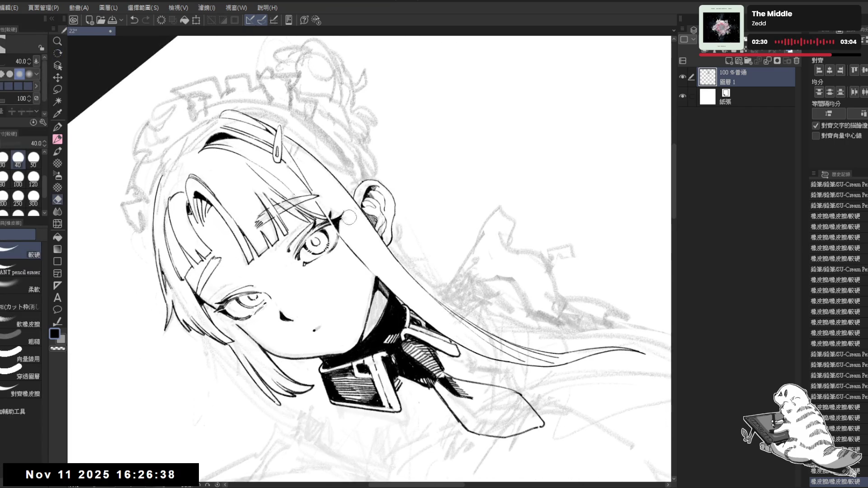
left_click(347, 218)
key("bracketleft")
key("bracketleft")
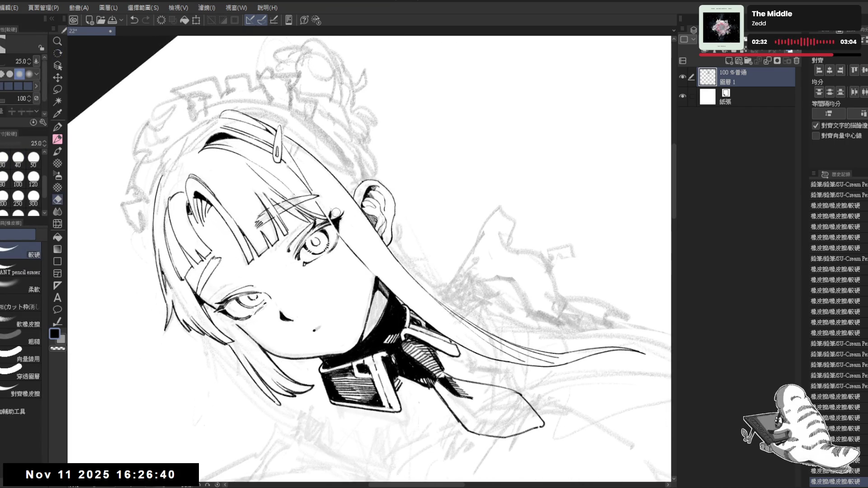
left_click_drag(338, 213, 330, 213)
left_click_drag(330, 207, 339, 232)
Step: Check the drawing mirrored and tilted, then erase small stray marks inside the ear
key("p")
key("ctrl+0")
key("h")
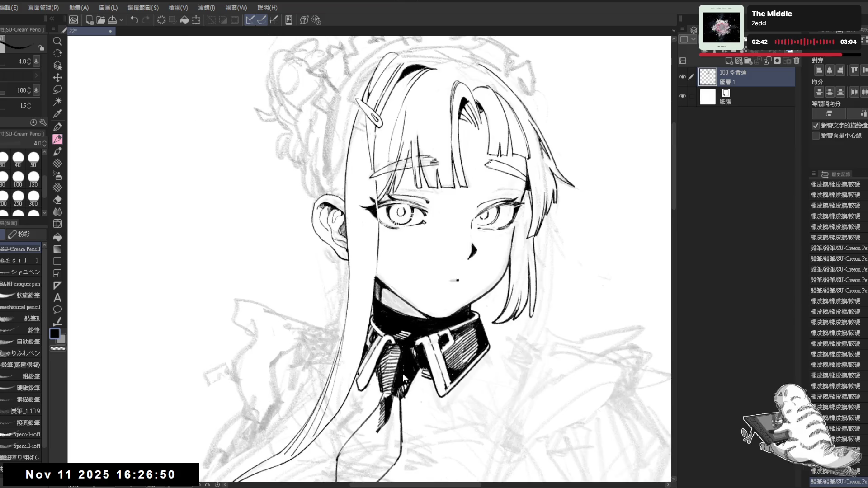
key("h")
key("minus")
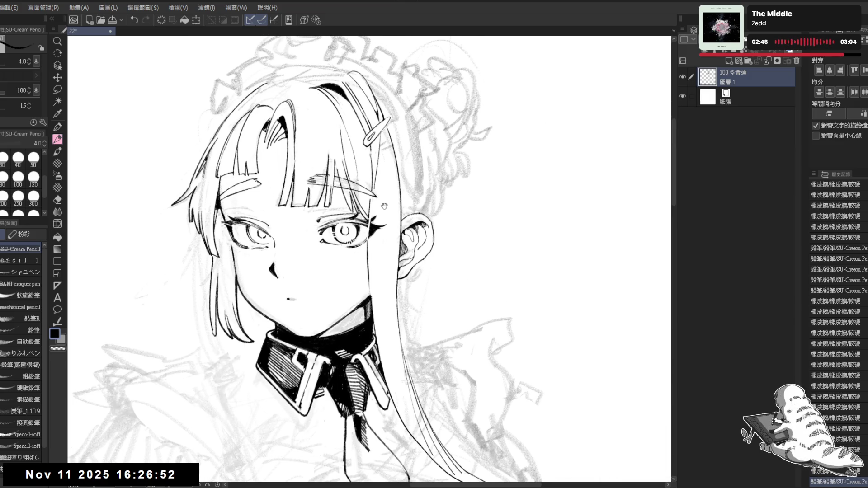
key("minus")
key("minus")
key("minus")
key("asciicircum")
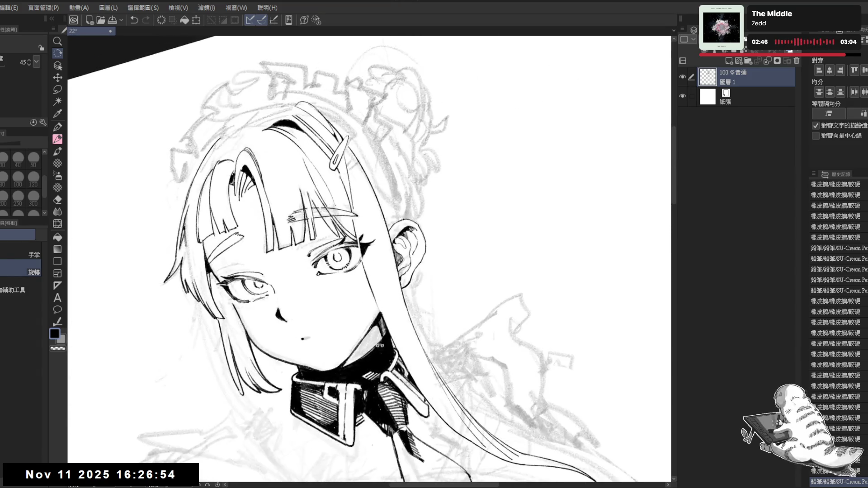
key("minus")
key("asciicircum")
key("minus")
key("minus")
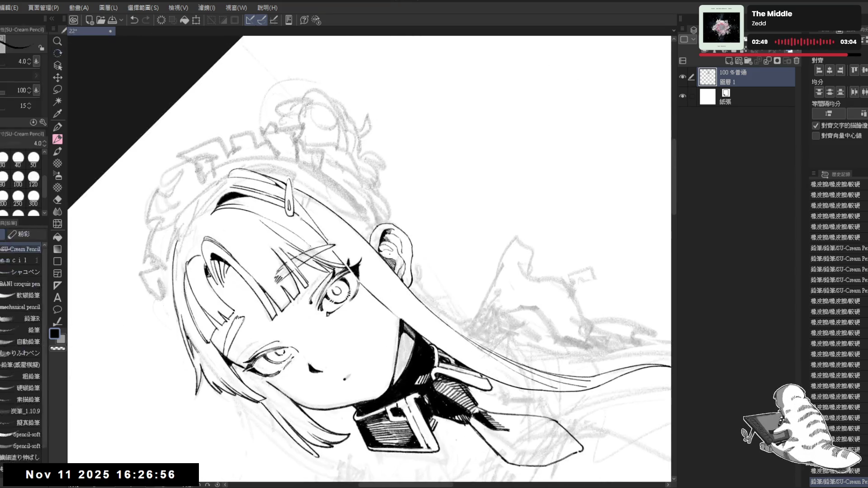
key("e")
left_click_drag(380, 230, 378, 245)
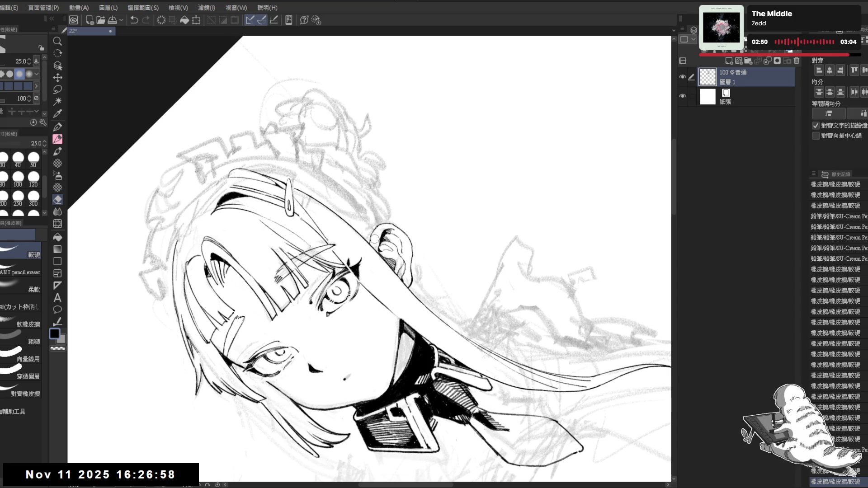
Step: Add a short SU-Cream Pencil stroke near the ear
key("p")
key("asciicircum")
key("asciicircum")
key("asciicircum")
key("asciicircum")
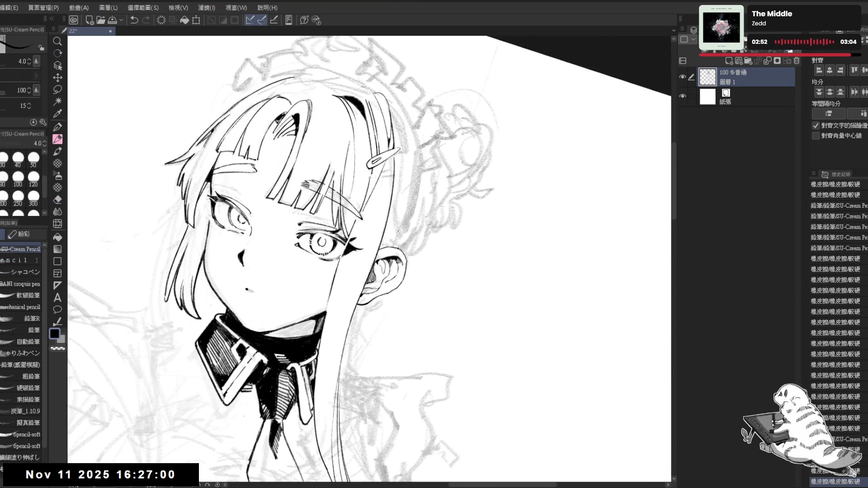
left_click_drag(387, 226, 385, 238)
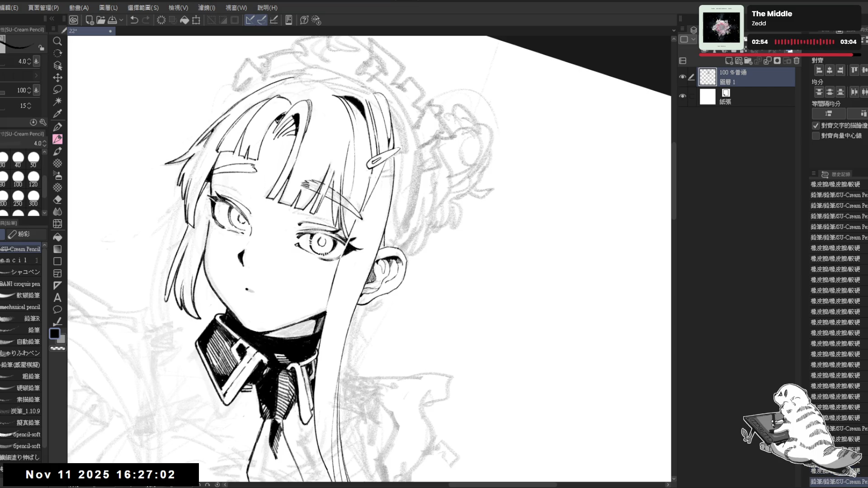
key("asciicircum")
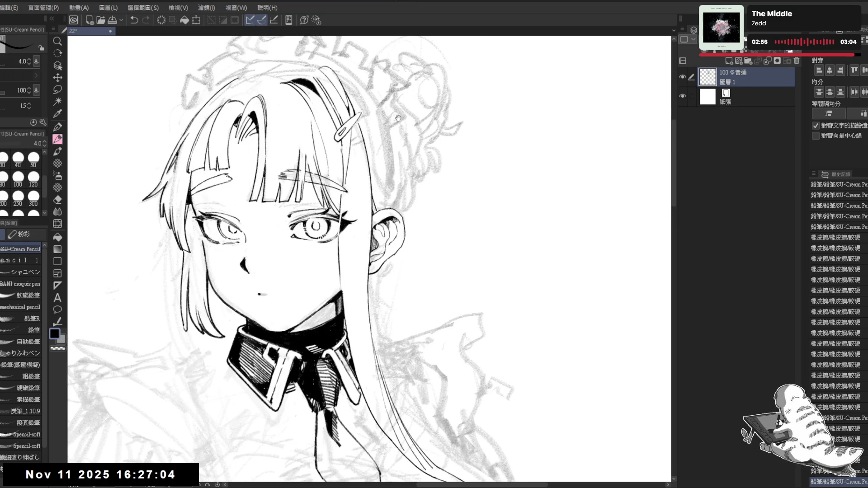
scroll(398, 119, "down", 3)
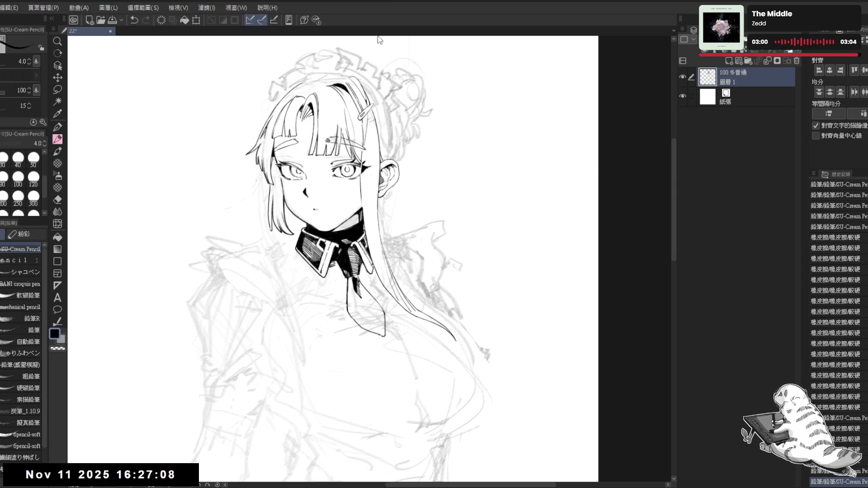
Step: Add ink strokes along the left forehead hair and the bangs
left_click_drag(339, 84, 338, 107)
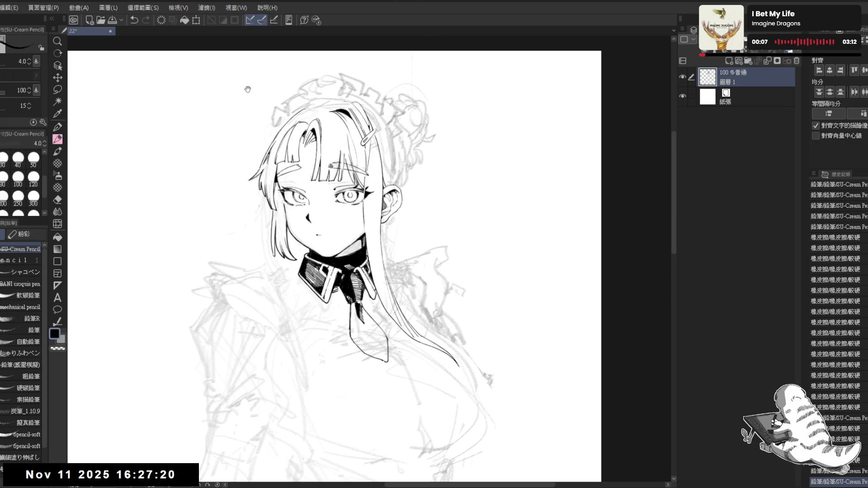
scroll(341, 219, "up", 3)
mouse_move(341, 219)
left_mouse_down()
mouse_move(354, 253)
mouse_move(309, 202)
left_mouse_up()
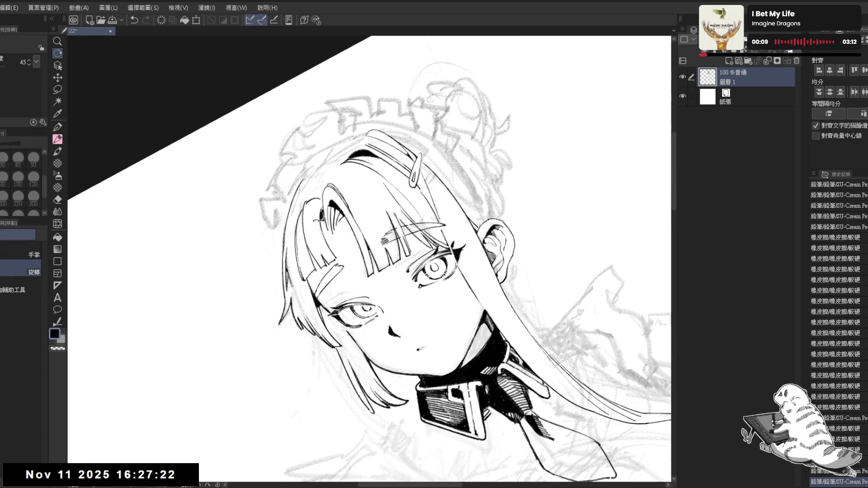
key("e")
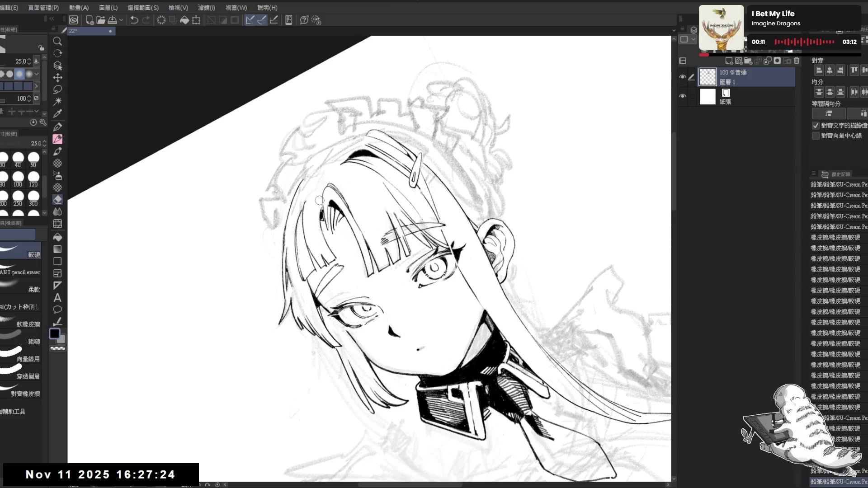
key("p")
left_click_drag(312, 203, 313, 230)
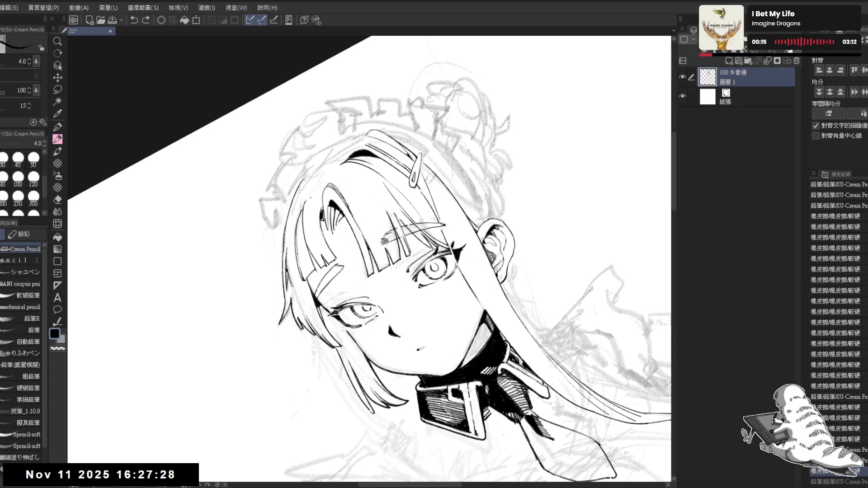
left_click_drag(326, 256, 334, 245)
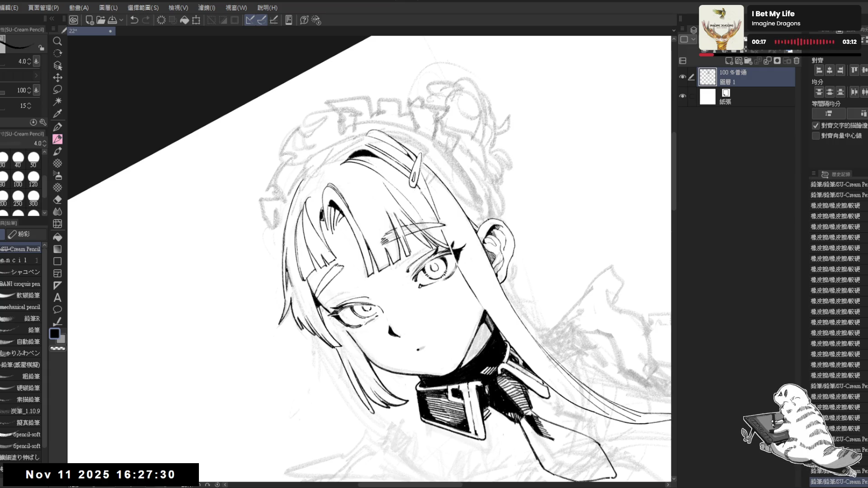
Step: Undo the two trial bang strokes and their replacement, then save the drawing
left_click_drag(408, 253, 443, 226)
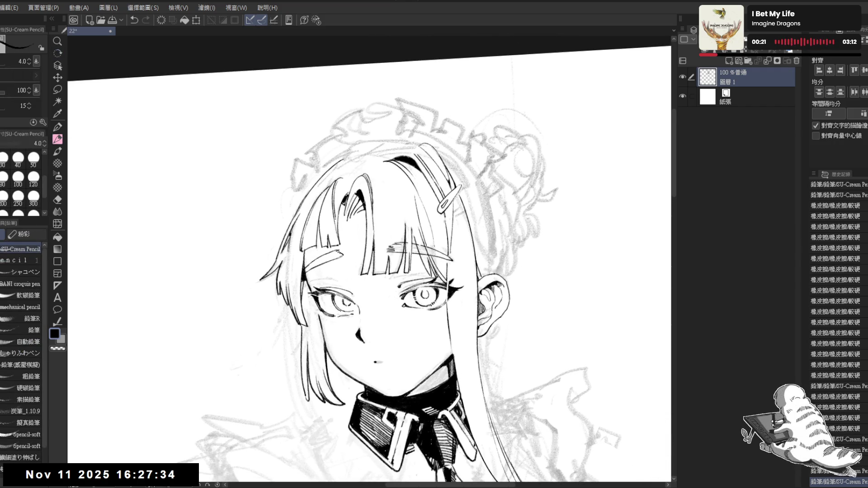
key("ctrl+@")
key("h")
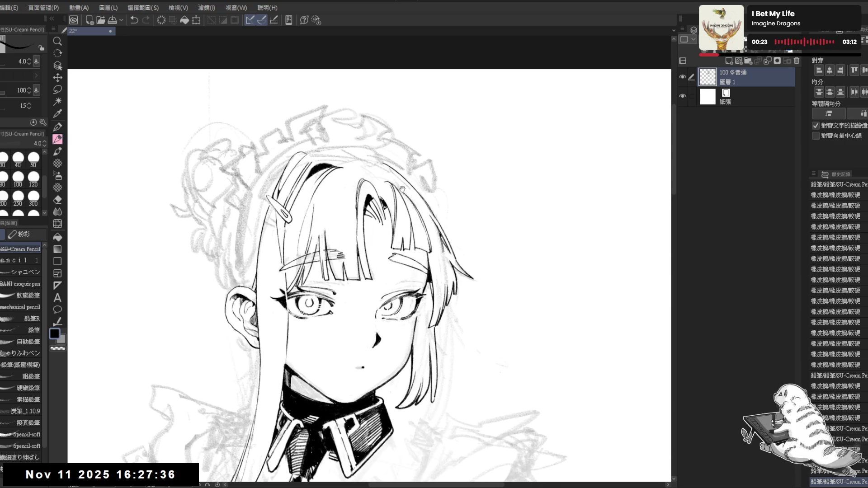
left_click_drag(380, 163, 317, 176)
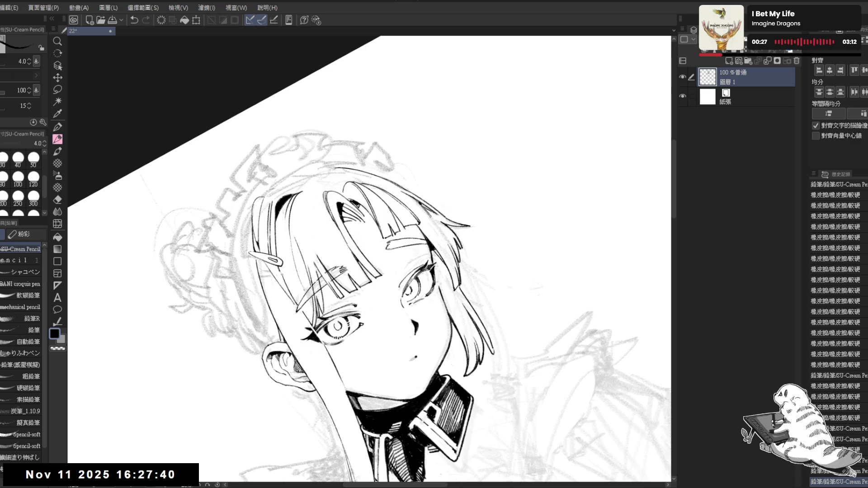
key("ctrl+@")
key("h")
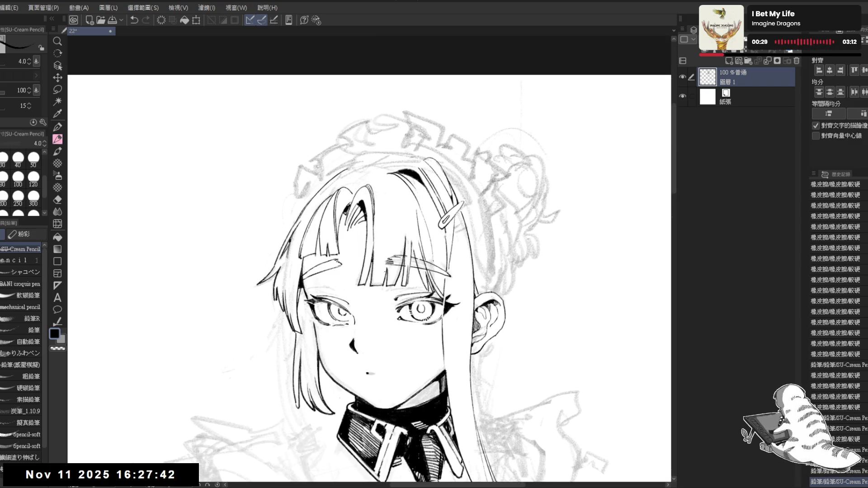
key("minus")
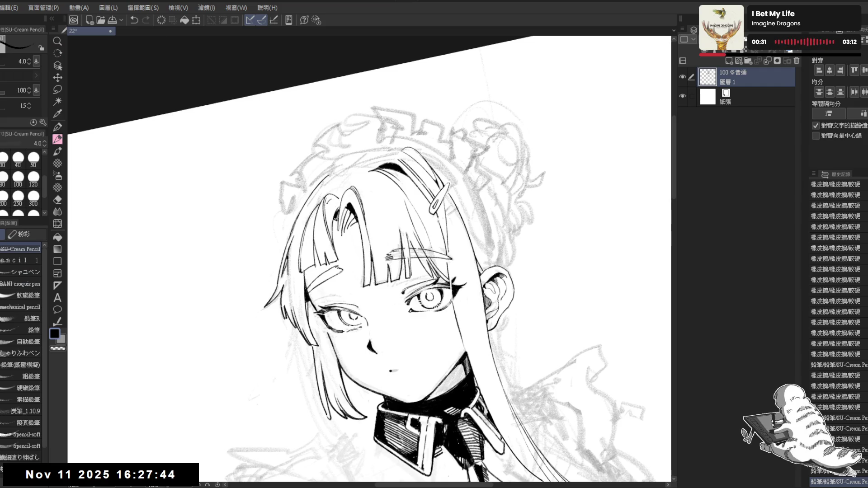
key("ctrl+z")
key("ctrl+z")
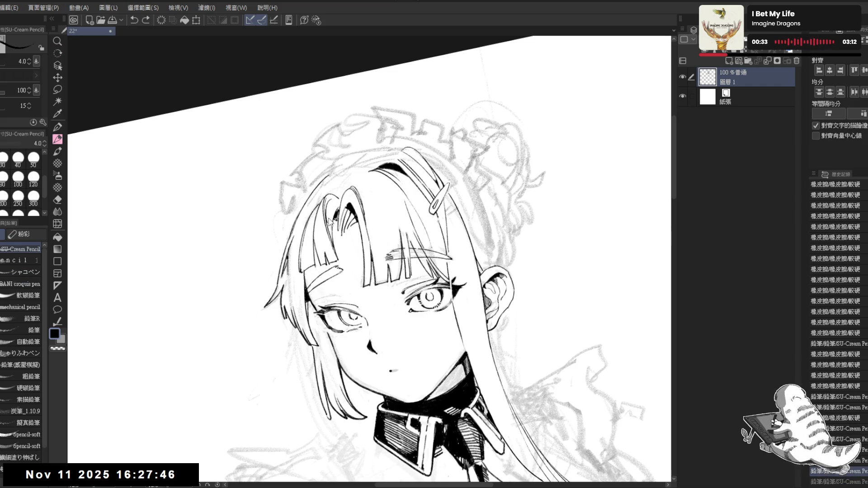
mouse_move(341, 210)
left_mouse_down()
mouse_move(349, 224)
mouse_move(329, 216)
mouse_move(327, 228)
left_mouse_up()
key("ctrl+z")
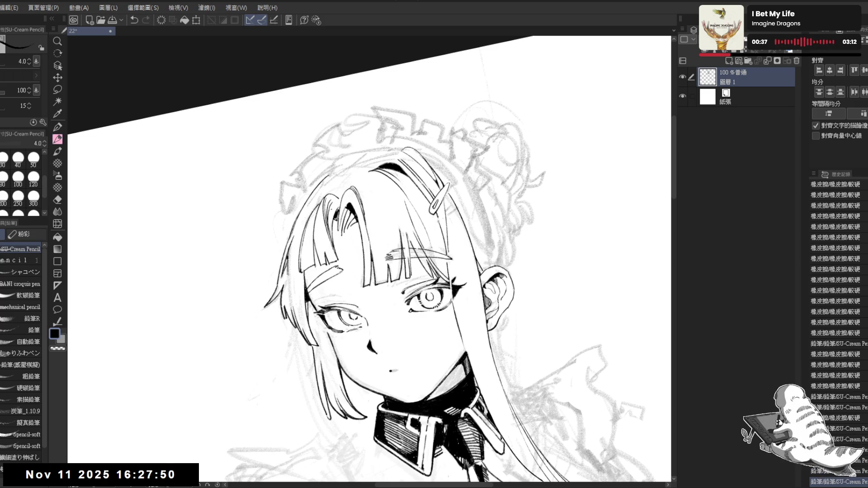
key("ctrl+0")
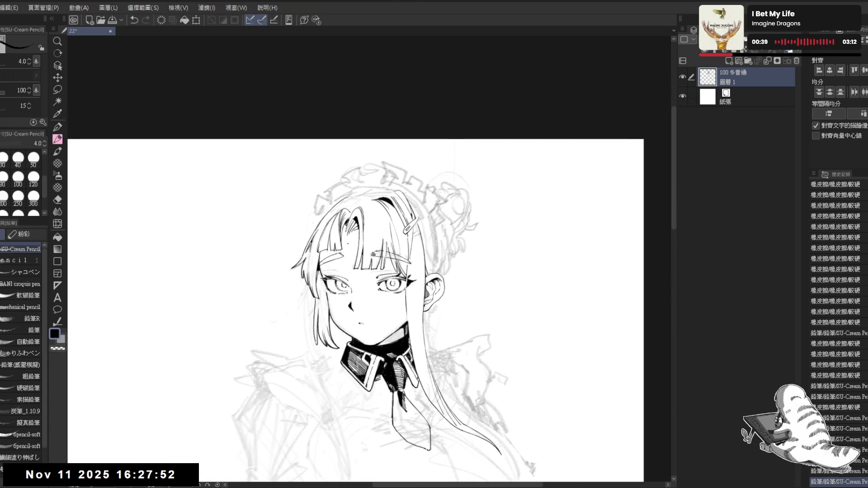
key("ctrl+s")
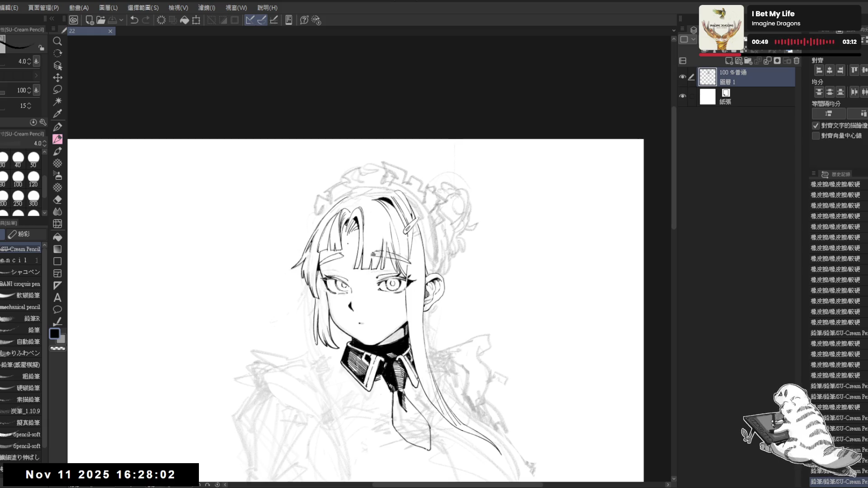
Step: Erase a small stray mark on a rotated view, then undo the last erasures
scroll(354, 297, "up", 2)
key("r")
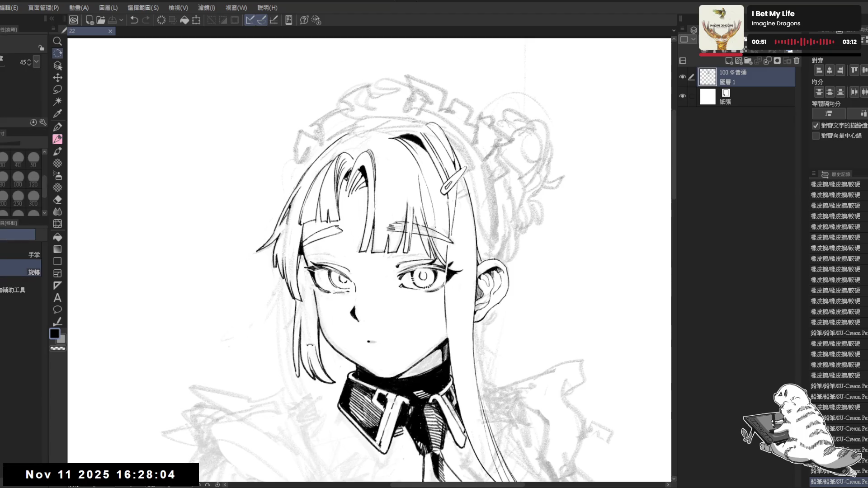
left_click_drag(353, 297, 371, 317)
mouse_move(362, 355)
left_mouse_down()
mouse_move(372, 355)
mouse_move(380, 270)
mouse_move(379, 285)
left_mouse_up()
key("e")
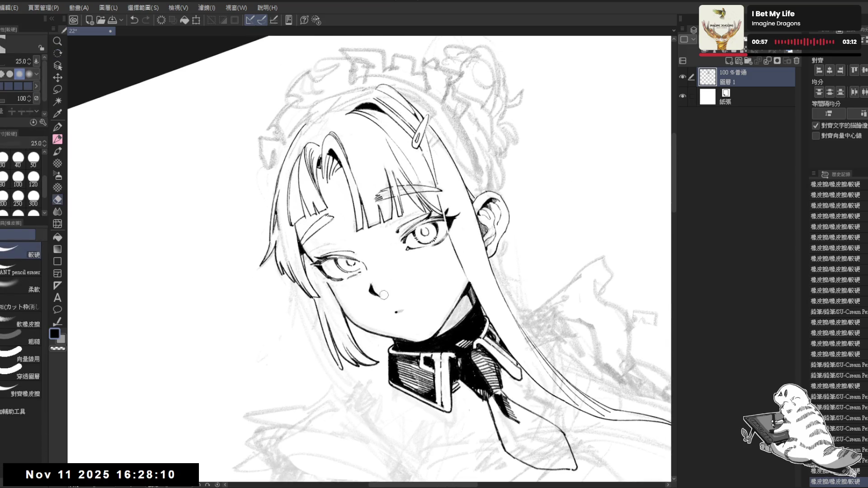
key("ctrl+z")
key("ctrl+z")
key("ctrl+z")
key("r")
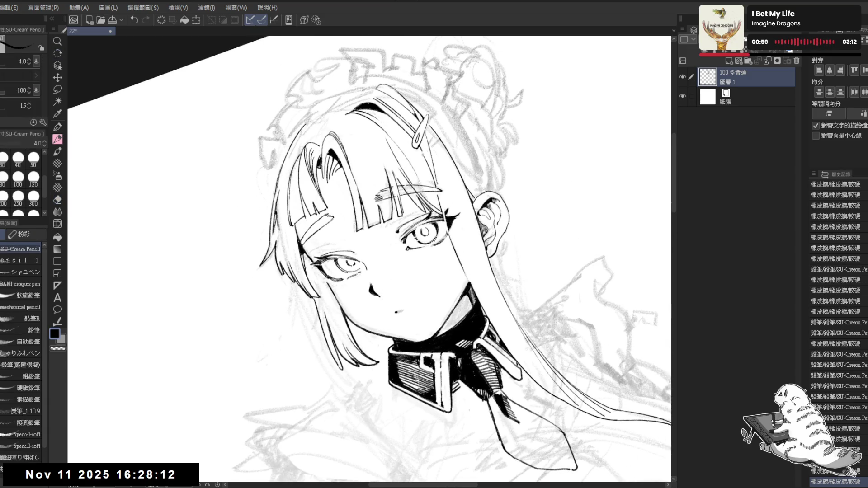
left_click_drag(378, 286, 378, 284)
key("e")
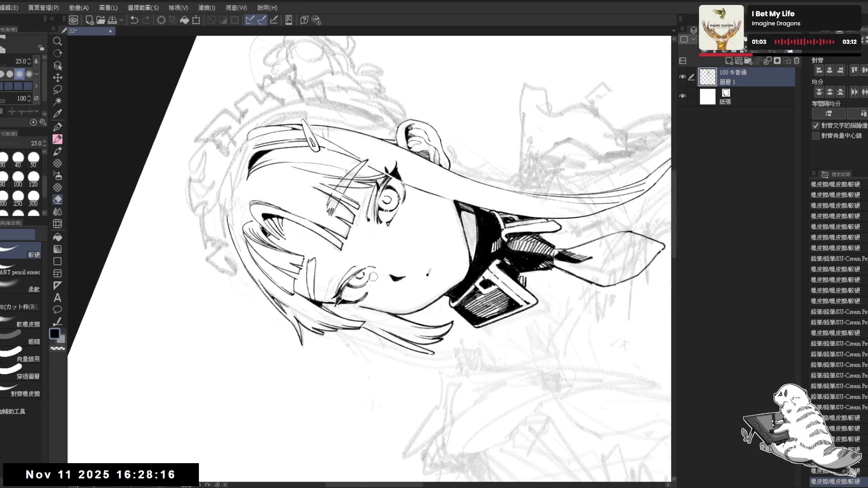
key("p")
Step: Erase stray lines and marks around the eye corner, undoing the last pencil stroke
mouse_move(452, 181)
left_mouse_down()
mouse_move(475, 254)
mouse_move(452, 316)
left_mouse_up()
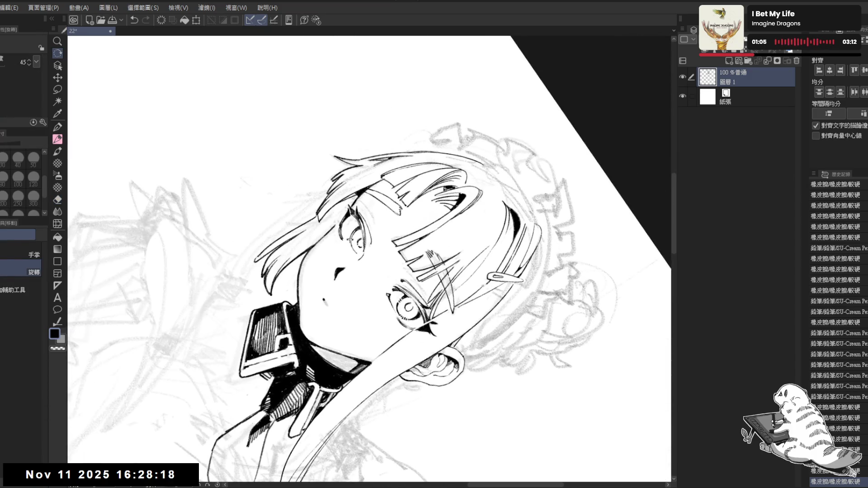
key("e")
mouse_move(355, 217)
left_mouse_down()
mouse_move(352, 227)
mouse_move(453, 190)
mouse_move(497, 253)
left_mouse_up()
left_click(335, 228)
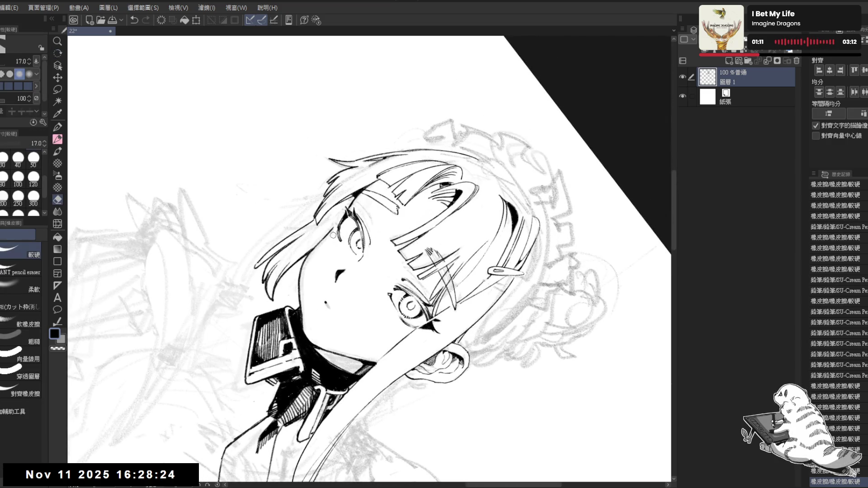
left_click_drag(333, 221, 350, 254)
key("p")
key("ctrl+z")
key("ctrl+z")
key("ctrl+y")
key("ctrl+z")
key("ctrl+z")
key("ctrl+z")
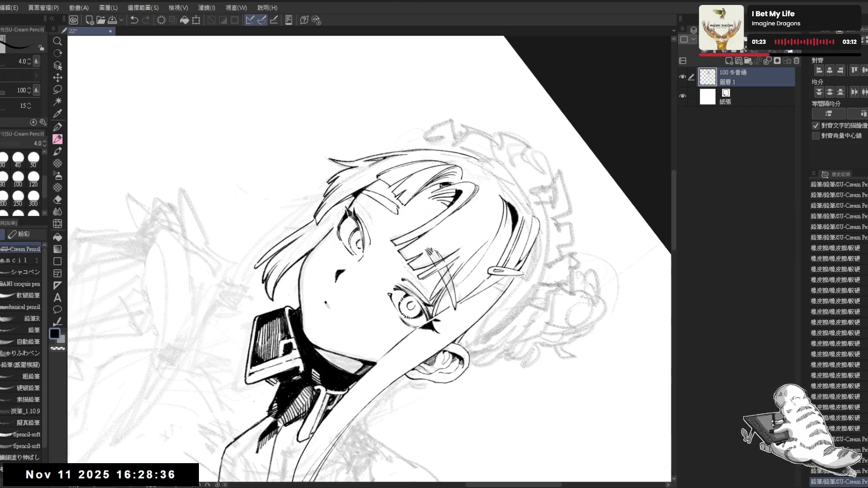
key("ctrl+@")
key("ctrl+z")
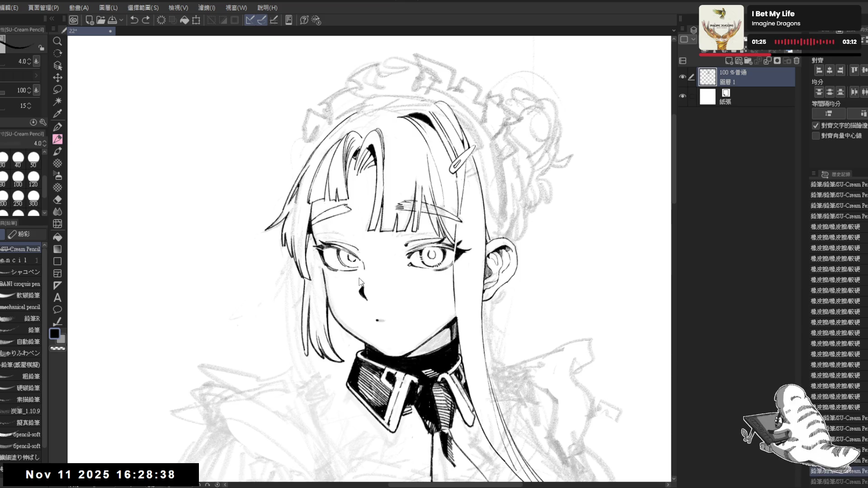
Step: Add a short pencil stroke near the face and check it in a mirrored view
key("e")
mouse_move(361, 282)
left_mouse_down()
mouse_move(369, 259)
mouse_move(362, 268)
left_mouse_up()
key("p")
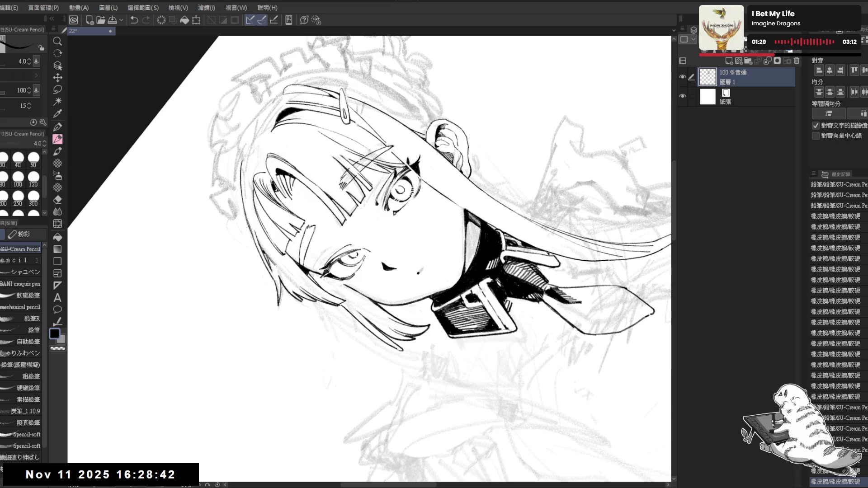
left_click_drag(362, 257, 360, 293)
key("ctrl+at")
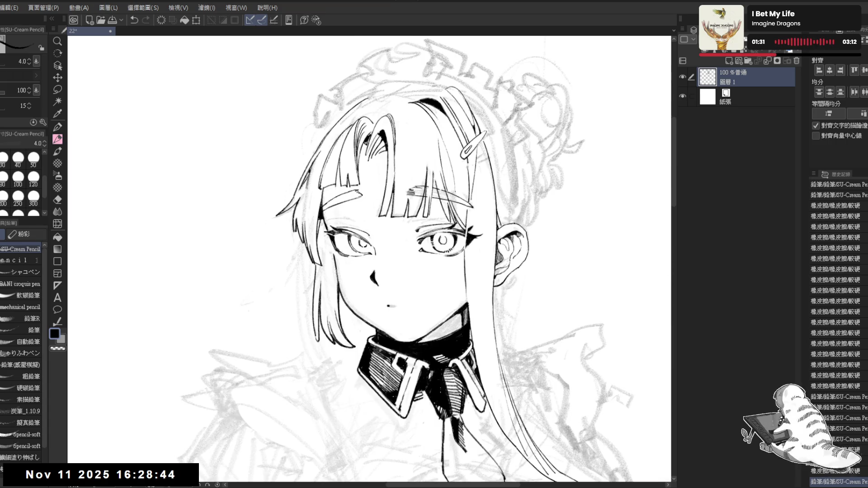
key("h")
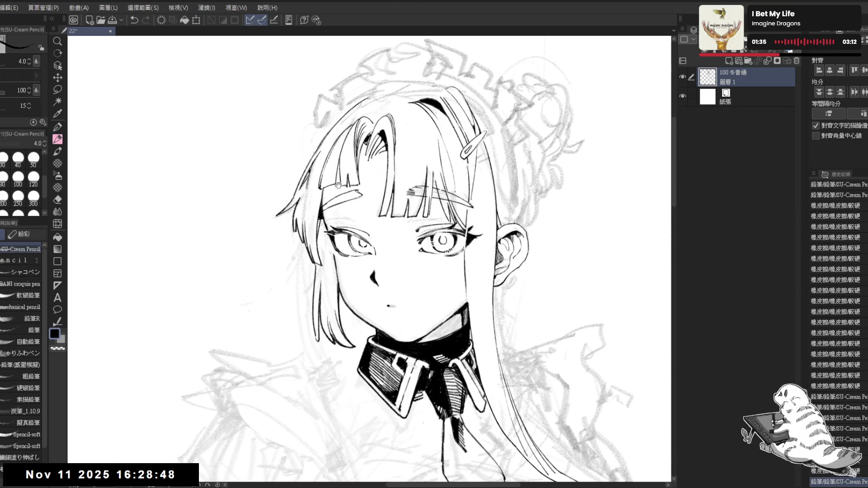
mouse_move(375, 251)
left_mouse_down()
mouse_move(378, 262)
mouse_move(373, 226)
left_mouse_up()
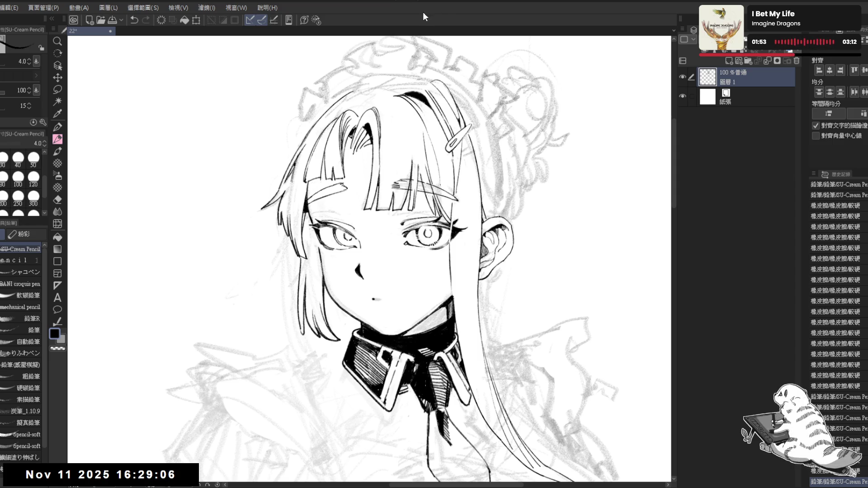
left_click_drag(307, 177, 306, 185)
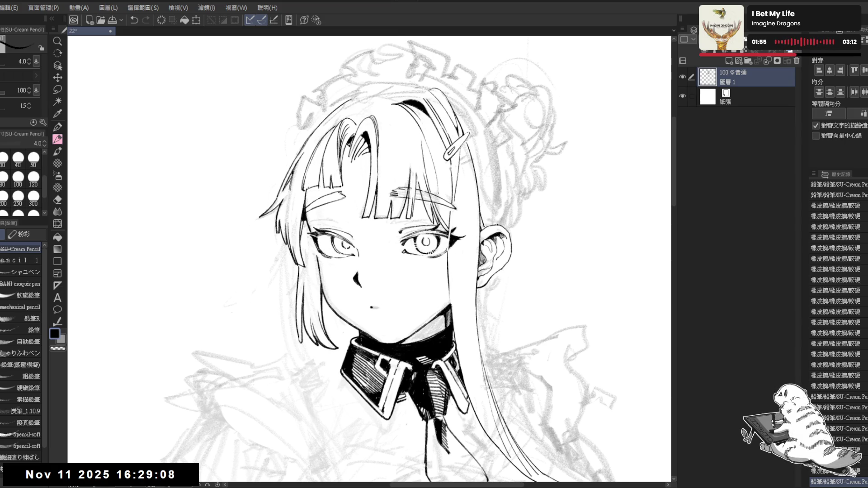
Step: Erase a stray mark on the face and a small area on the cheek
key("e")
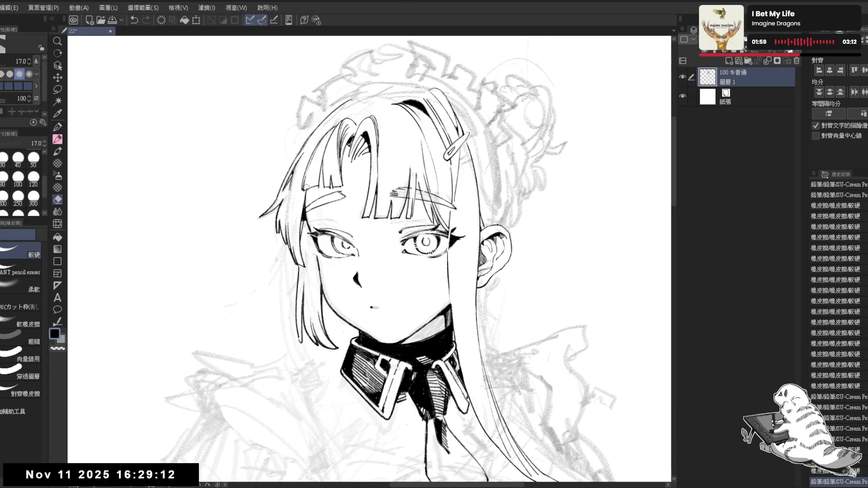
left_click(308, 187)
key("p")
key("e")
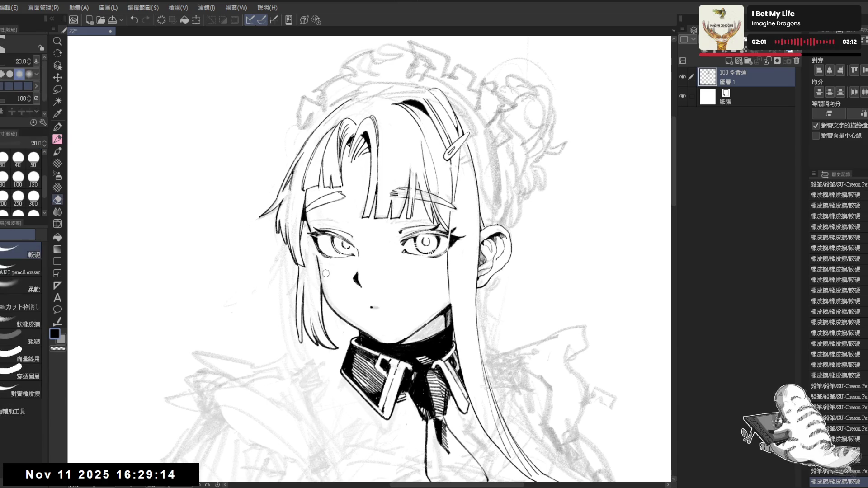
mouse_move(322, 271)
left_mouse_down()
mouse_move(329, 291)
mouse_move(322, 289)
mouse_move(353, 335)
left_mouse_up()
key("p")
key("asciicircum")
key("e")
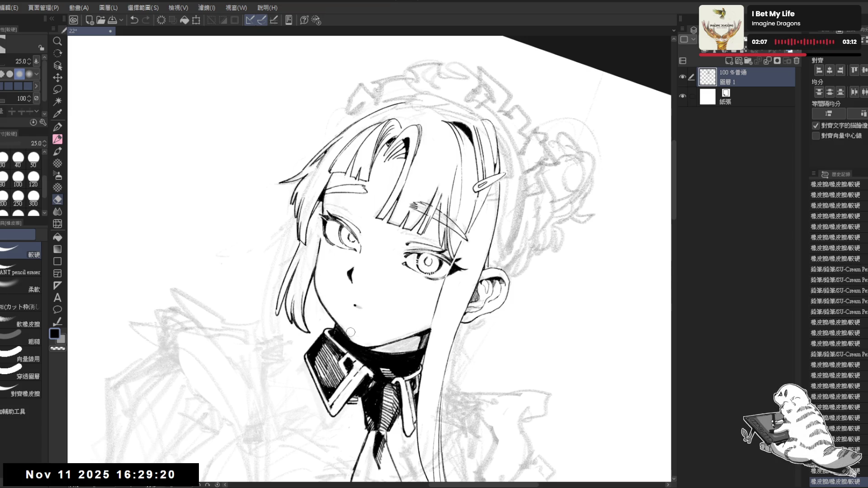
key("p")
key("h")
key("minus")
key("h")
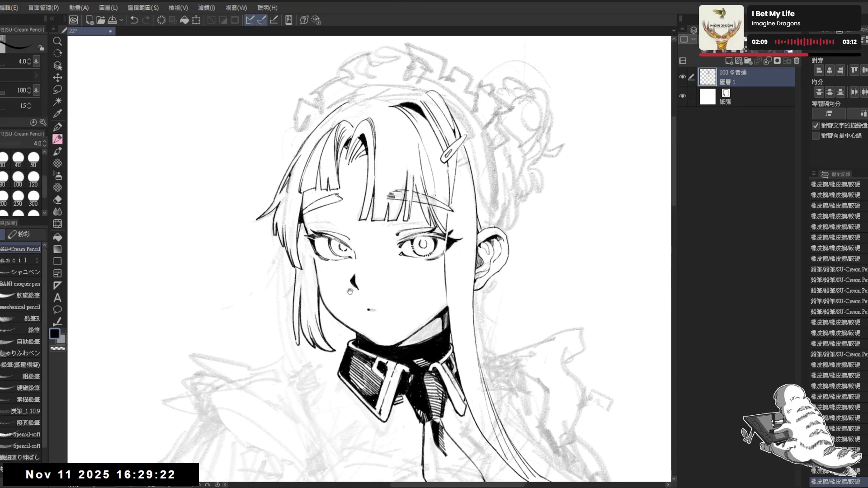
Step: Erase further stray spots on the cheek and near the chin, undoing a trial cheek stroke
key("e")
mouse_move(309, 253)
left_mouse_down()
mouse_move(312, 285)
mouse_move(310, 276)
mouse_move(325, 276)
mouse_move(328, 293)
mouse_move(369, 226)
mouse_move(358, 231)
left_mouse_up()
key("p")
key("minus")
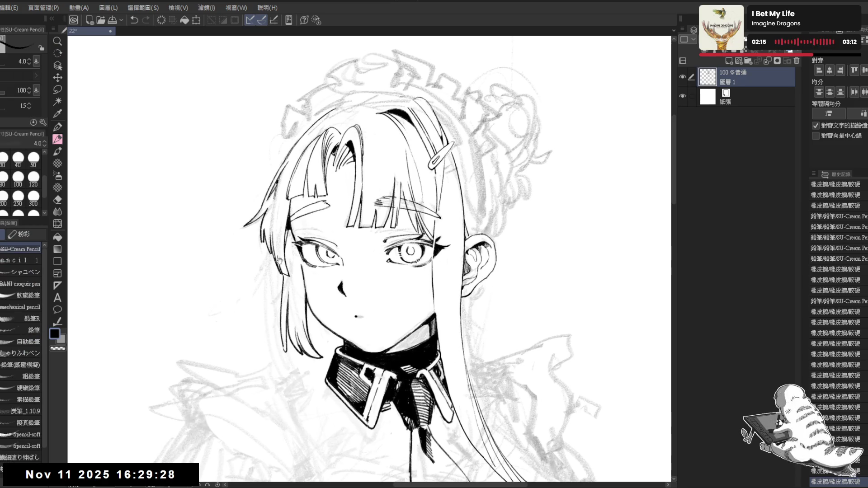
key("e")
left_click_drag(297, 270, 302, 285)
key("p")
mouse_move(293, 240)
left_mouse_down()
mouse_move(298, 261)
mouse_move(296, 245)
left_mouse_up()
key("ctrl+z")
key("ctrl+z")
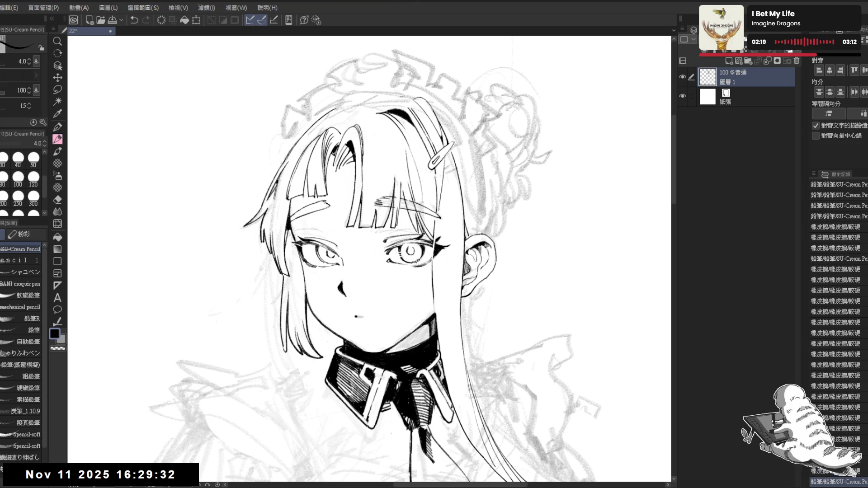
Step: Redraw the left cheek line beside the eye, erasing its excess and a remaining stray mark
left_click_drag(304, 284, 297, 247)
mouse_move(308, 301)
left_mouse_down()
mouse_move(307, 280)
mouse_move(310, 299)
mouse_move(312, 292)
left_mouse_up()
key("e")
key("p")
key("h")
key("h")
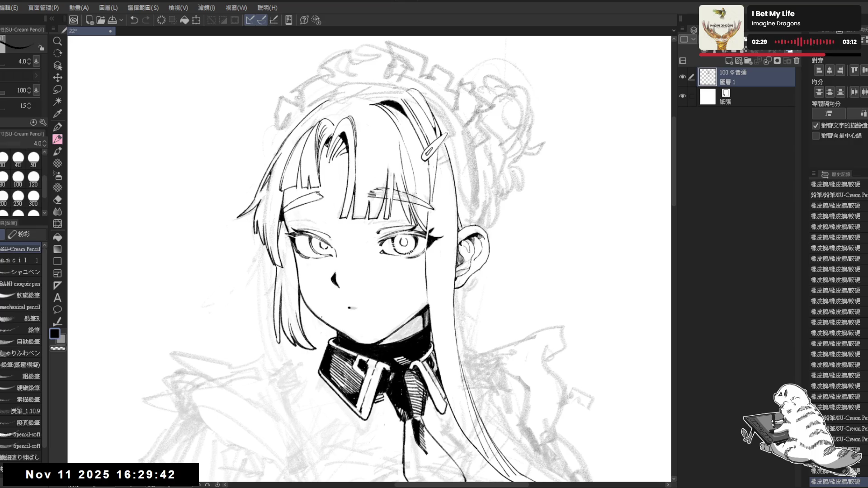
left_click_drag(339, 204, 340, 205)
left_click_drag(362, 168, 389, 171)
mouse_move(394, 201)
left_mouse_down()
mouse_move(384, 241)
mouse_move(384, 210)
mouse_move(365, 222)
left_mouse_up()
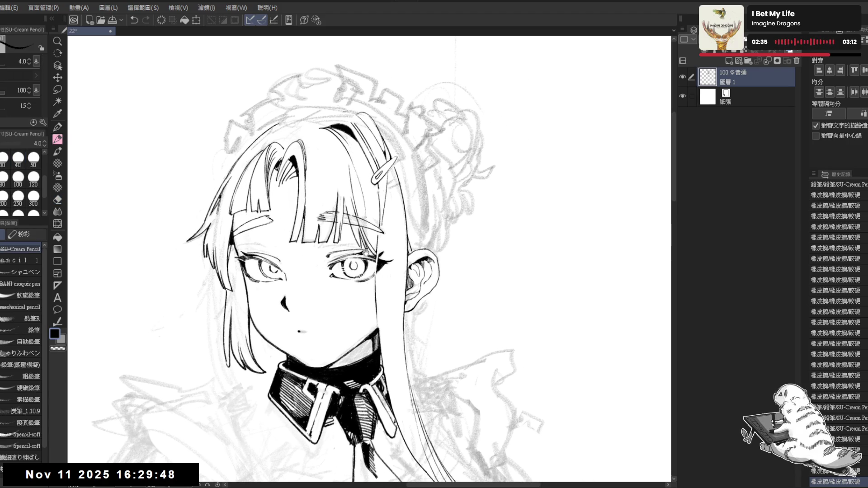
scroll(368, 253, "down", 2)
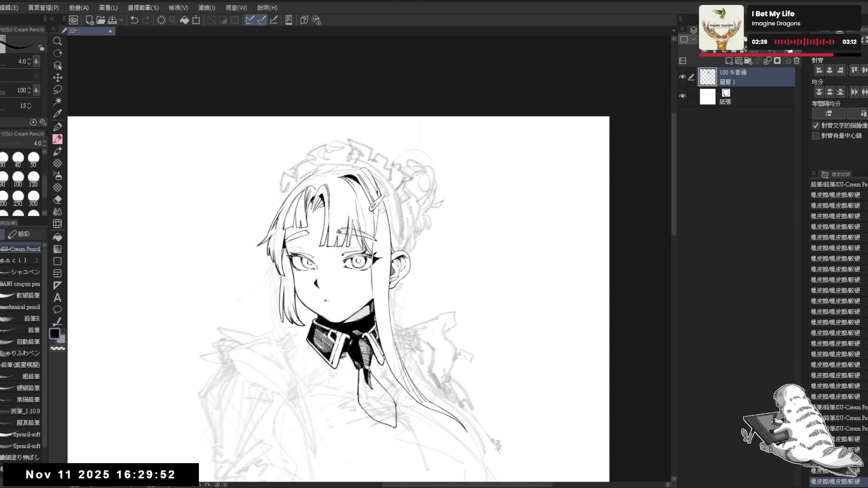
left_click_drag(289, 315, 299, 314)
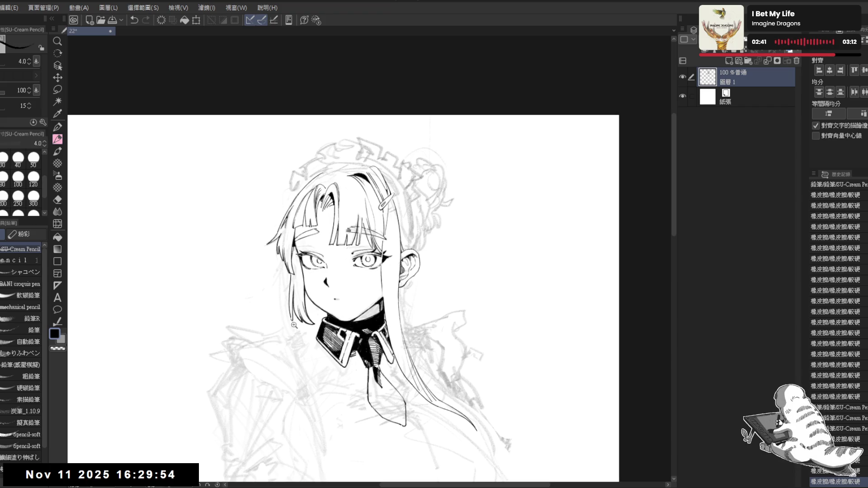
Step: Lasso-select the left face outline and shift it into place
scroll(294, 323, "up", 1)
key("m")
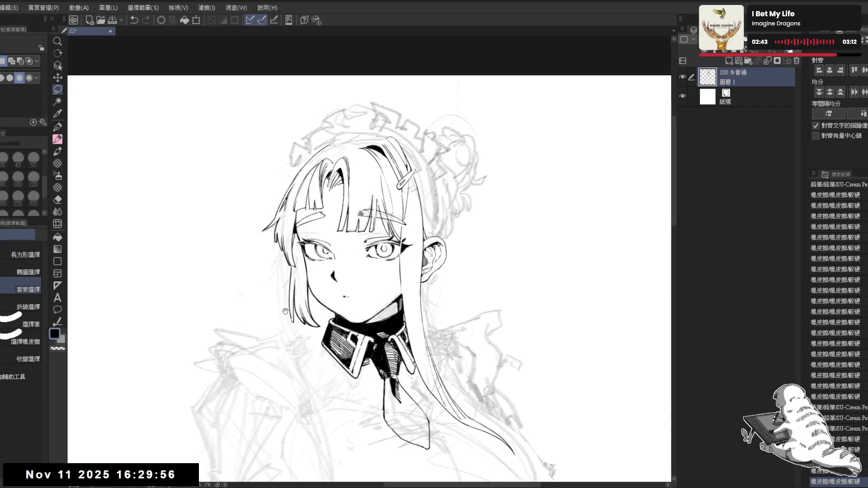
left_click_drag(285, 312, 287, 305)
mouse_move(310, 267)
left_mouse_down()
mouse_move(321, 322)
mouse_move(290, 308)
mouse_move(296, 254)
mouse_move(316, 300)
left_mouse_up()
key("ctrl+d")
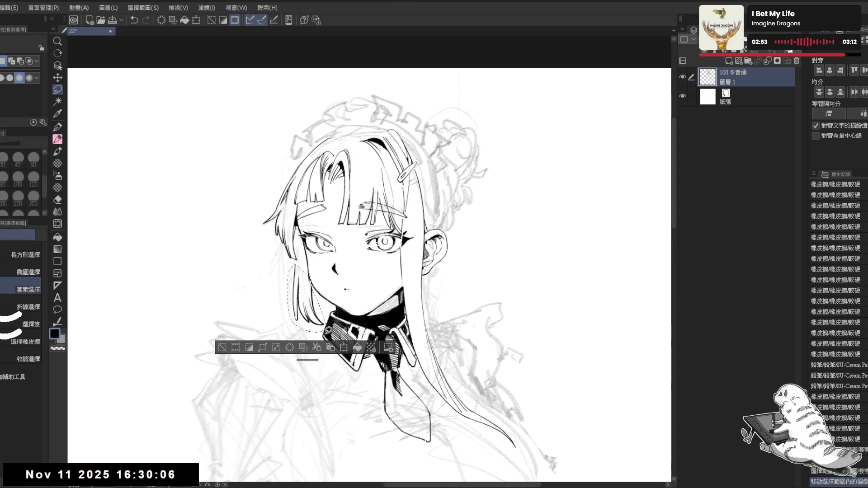
key("ctrl+d")
Step: Erase leftover lines around the moved outline and set the SU-Cream Pencil to size 8
key("e")
mouse_move(307, 278)
left_mouse_down()
mouse_move(310, 287)
mouse_move(317, 274)
mouse_move(314, 287)
left_mouse_up()
key("p")
key("ctrl+z")
key("h")
key("h")
mouse_move(271, 254)
left_mouse_down()
mouse_move(300, 268)
mouse_move(299, 287)
left_mouse_up()
key("e")
key("p")
key("bracketright")
key("bracketright")
key("bracketright")
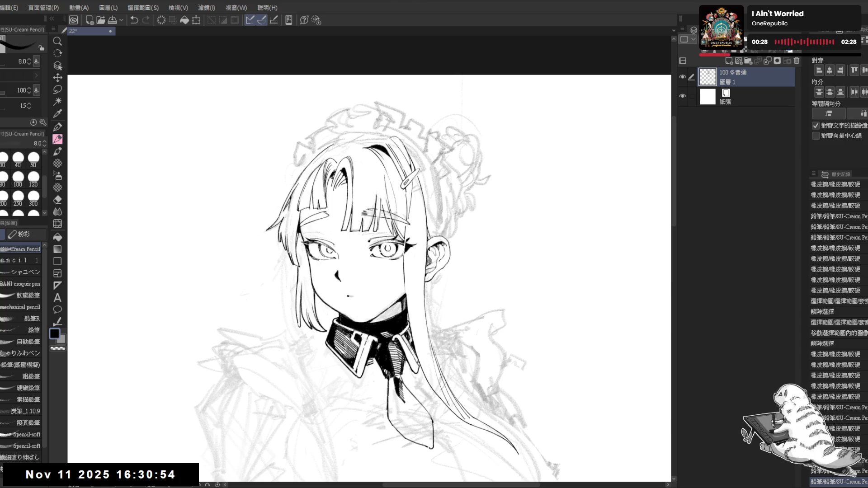
Step: Add a small ink stroke, then zoom in on the face and collar
scroll(329, 238, "up", 2)
left_click_drag(329, 238, 391, 250)
key("ctrl+@")
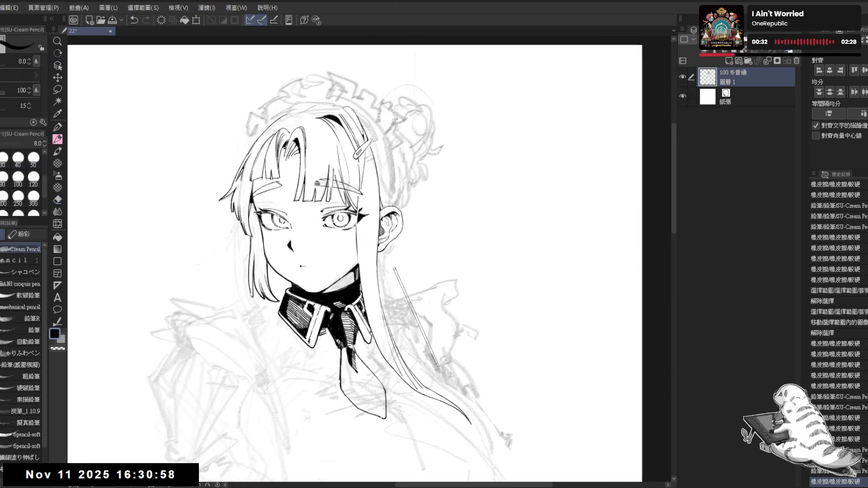
left_click_drag(379, 286, 379, 271)
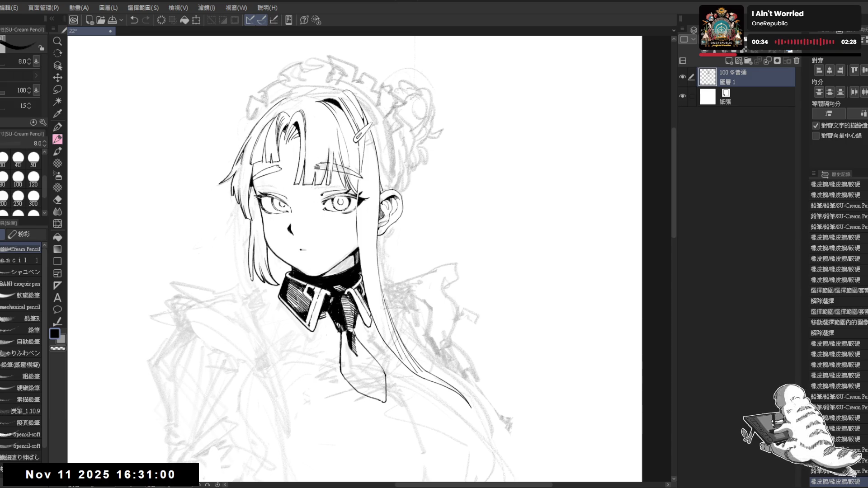
left_click_drag(316, 199, 321, 201)
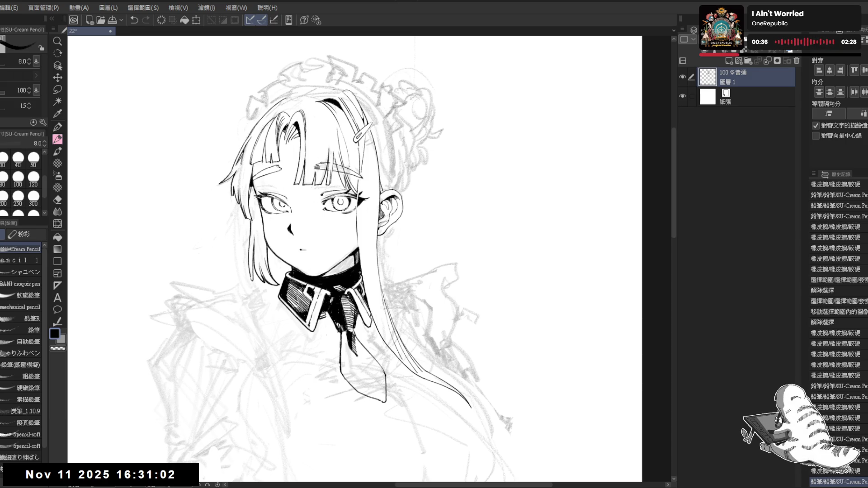
key("e")
key("p")
left_click_drag(360, 246, 356, 222)
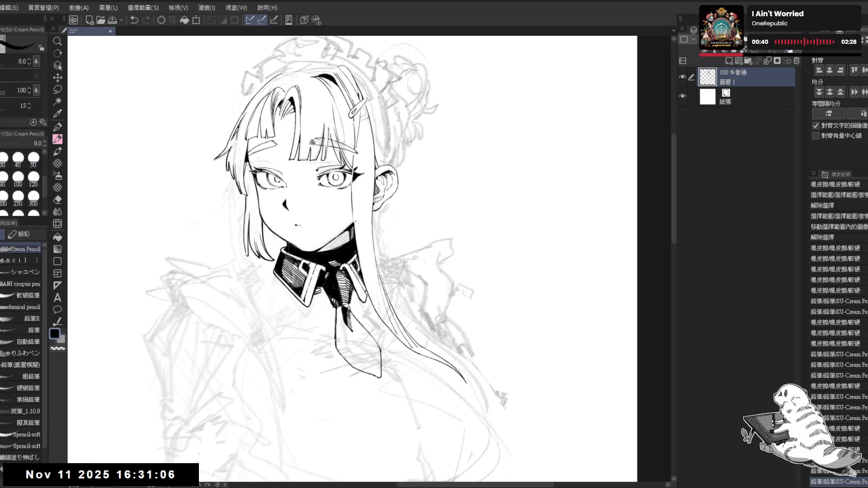
key("ctrl+minus")
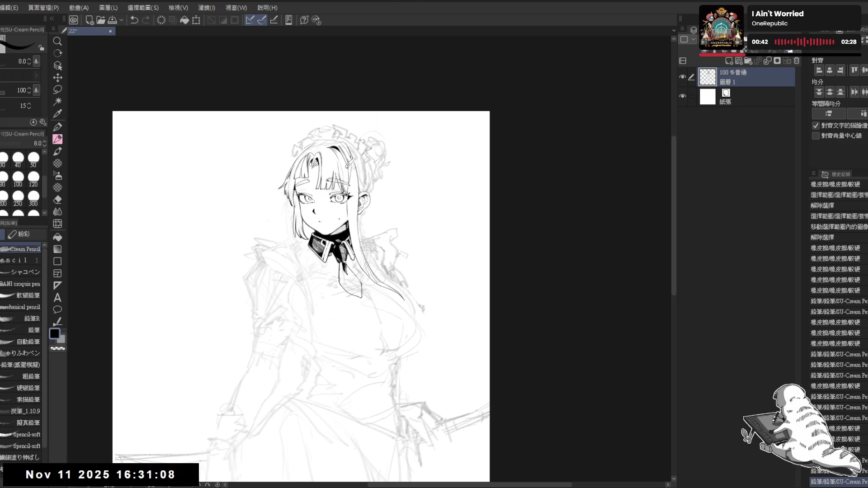
key("ctrl+plus")
key("ctrl+plus")
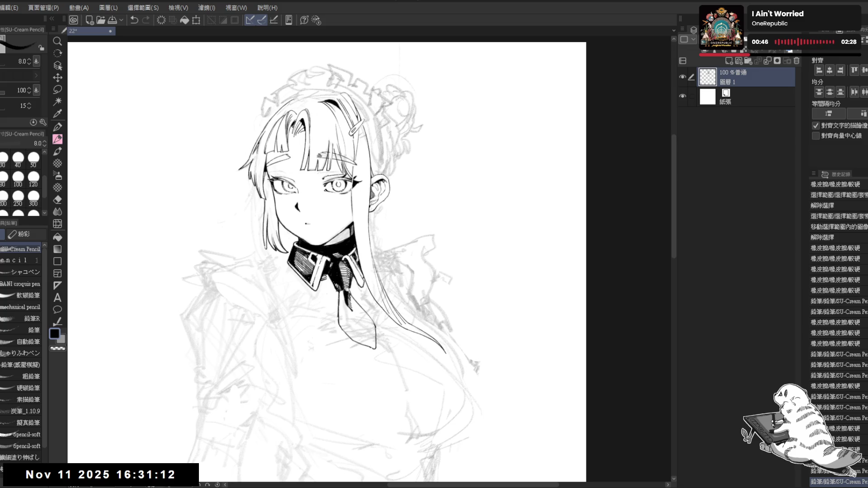
key("ctrl+plus")
key("ctrl+plus")
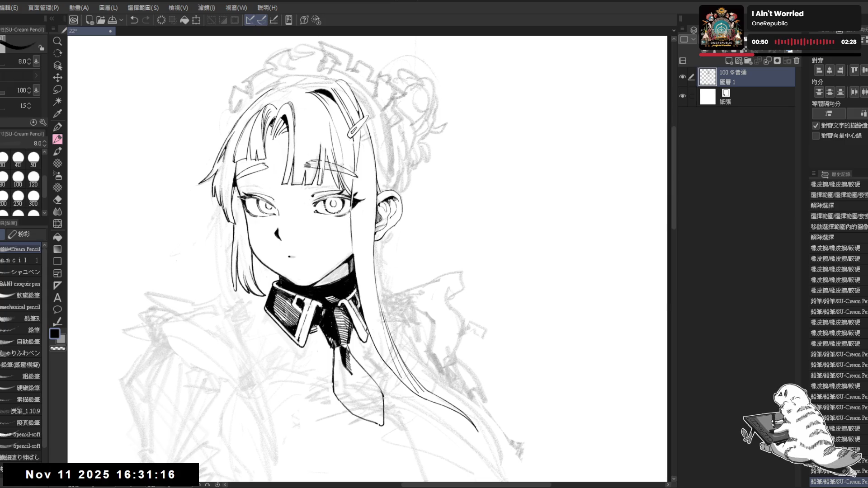
Step: Touch up the right eye's lashes at line width 6 and redraw the neck's right-side line
left_click_drag(352, 200, 357, 197)
key("bracketleft")
key("bracketleft")
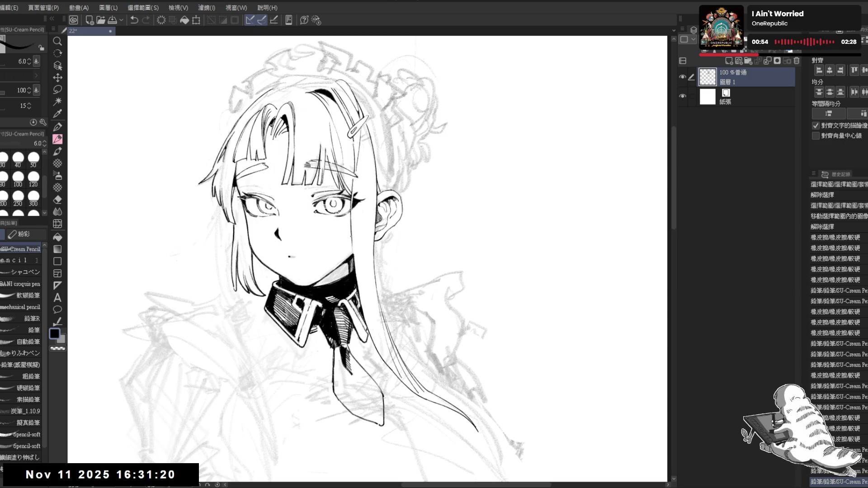
left_click_drag(352, 238, 353, 254)
key("ctrl+z")
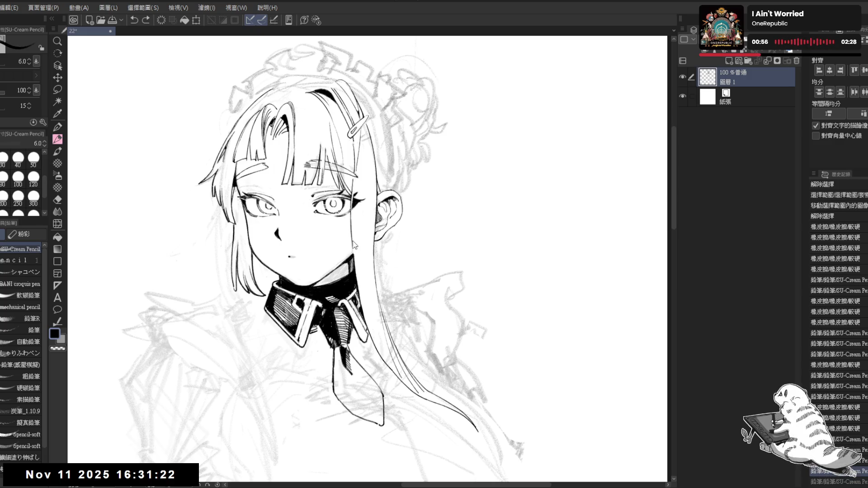
left_click_drag(353, 242, 354, 255)
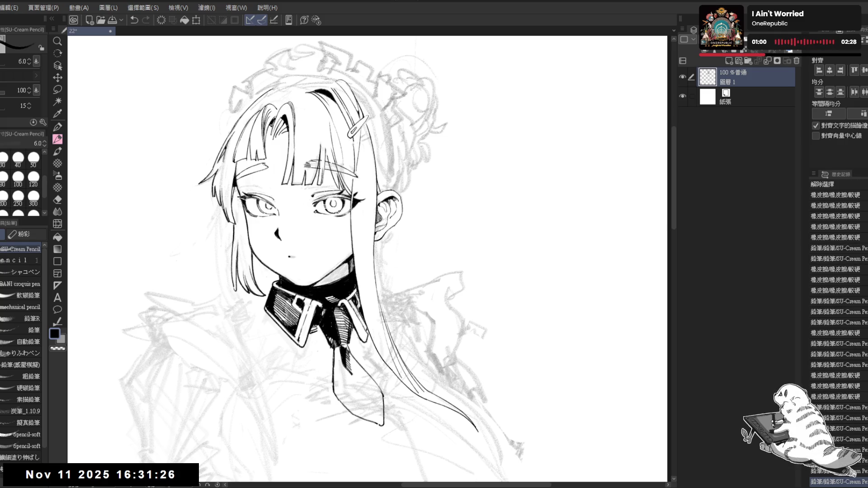
key("ctrl+minus")
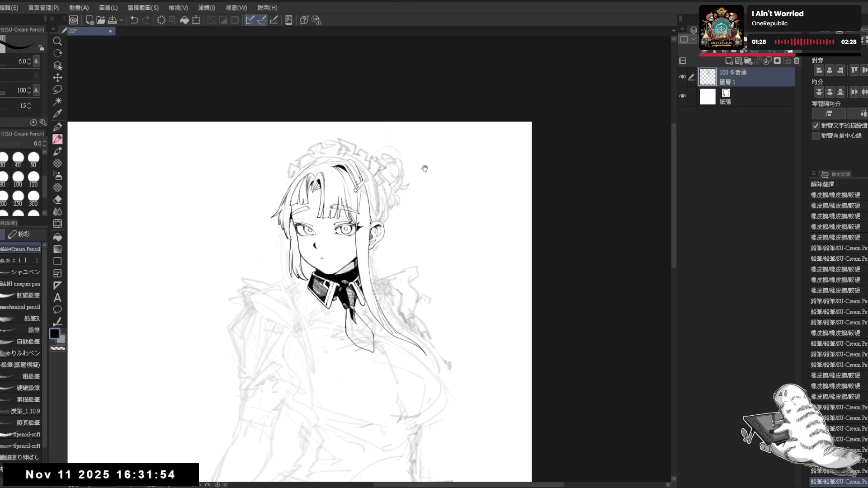
Step: Erase stray lines and marks around the lower tie and its tip
scroll(370, 370, "up", 2)
key("shift+space")
left_click_drag(409, 388, 365, 305)
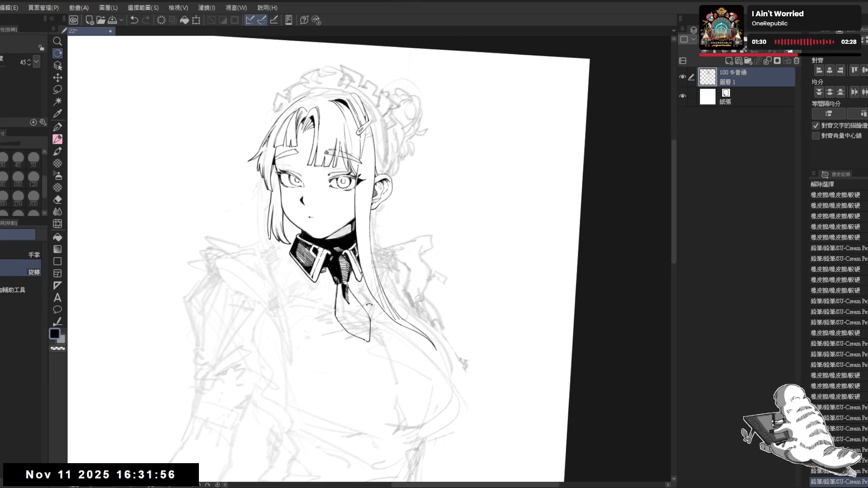
key("e")
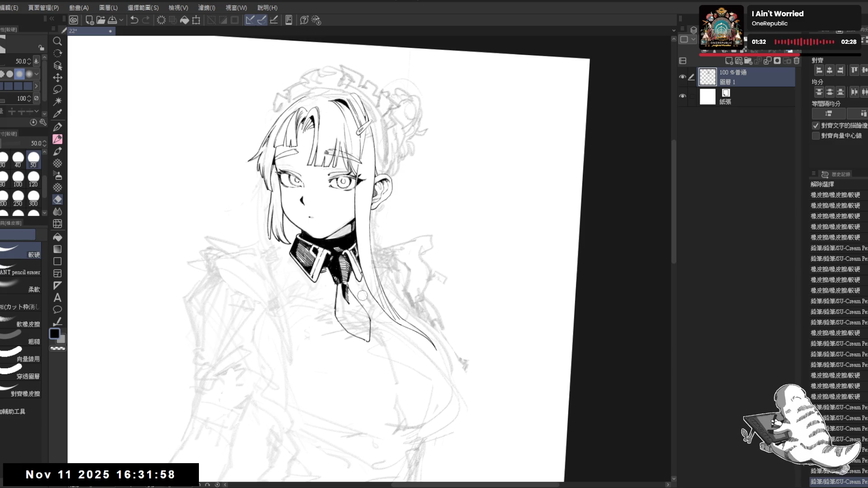
key("ctrl+@")
left_click_drag(343, 306, 353, 327)
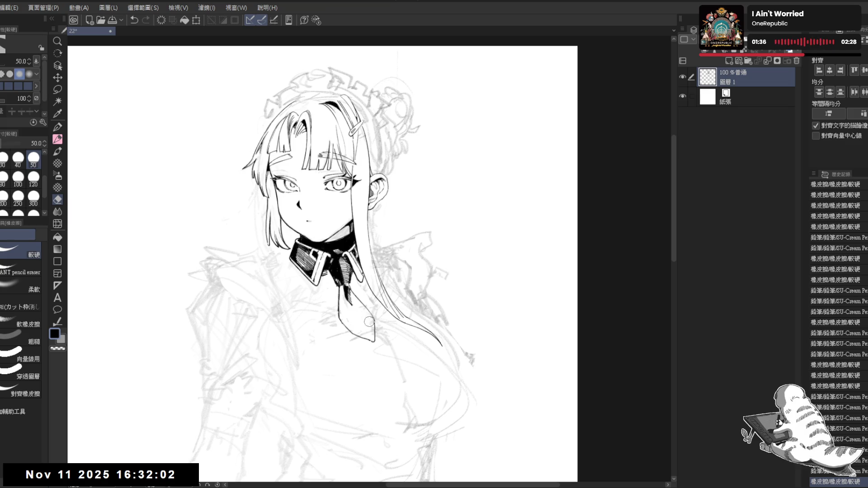
left_click_drag(363, 330, 348, 327)
left_click_drag(339, 303, 350, 320)
key("p")
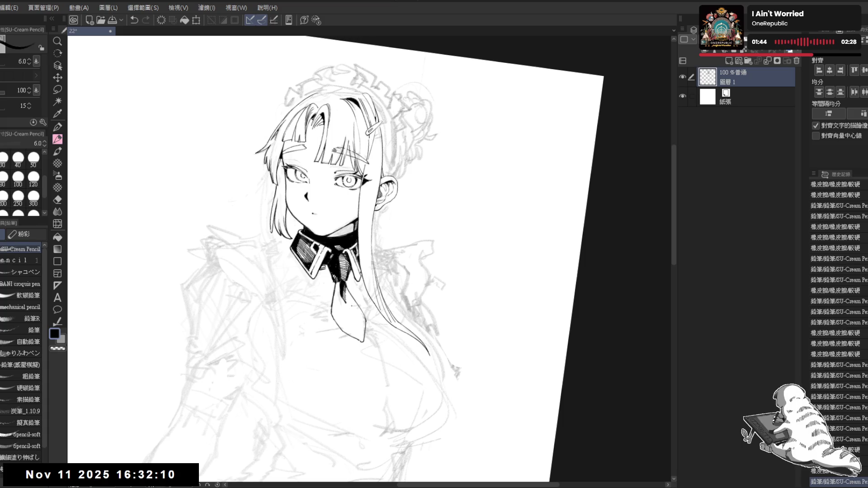
key("e")
left_click_drag(341, 300, 375, 358)
Step: Add small ink marks and a short hatch stroke on the tie
key("r")
key("p")
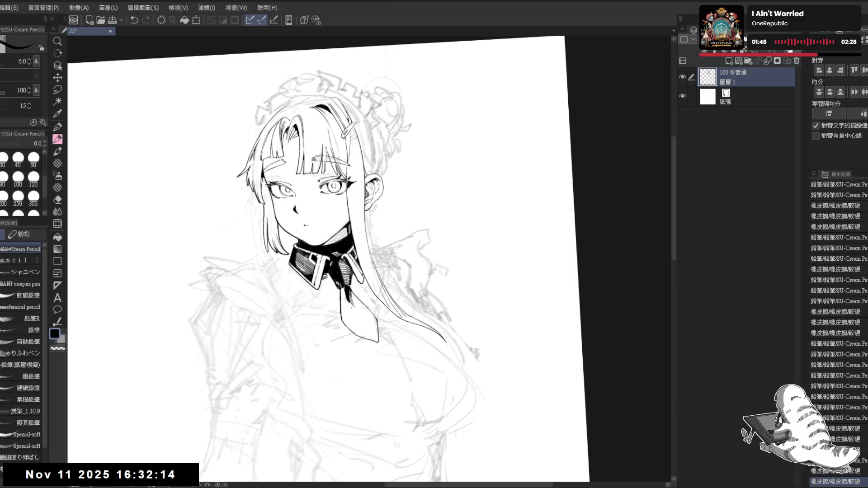
left_click(364, 318)
key("ctrl+at")
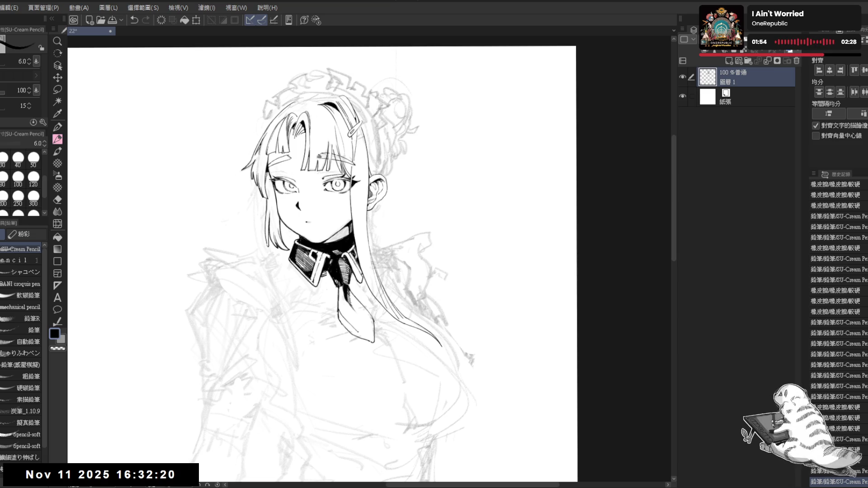
left_click_drag(343, 319, 347, 327)
key("ctrl+z")
key("ctrl+y")
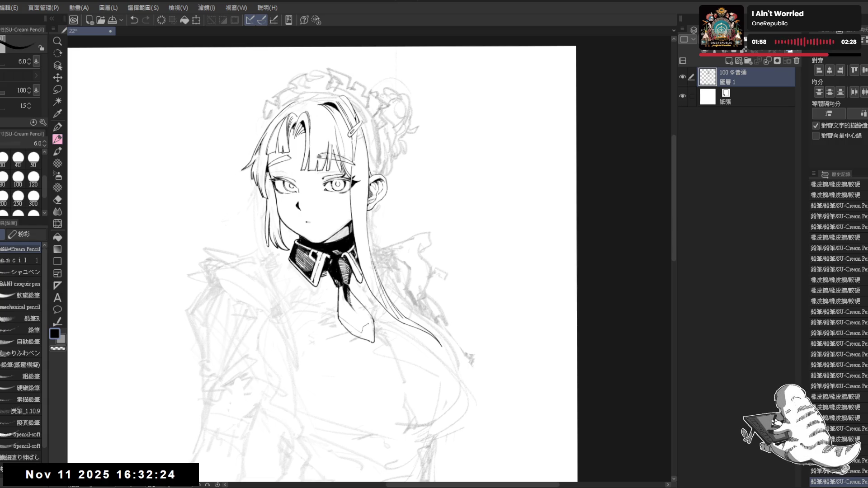
left_click_drag(368, 324, 360, 317)
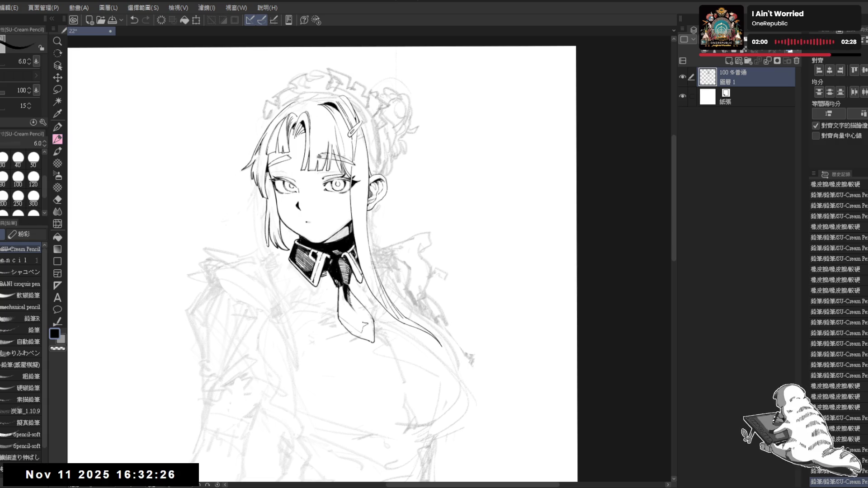
Step: Ink another stroke on the tie and fill its tip with black
left_click_drag(366, 312, 373, 337)
key("e")
key("g")
left_click(373, 339)
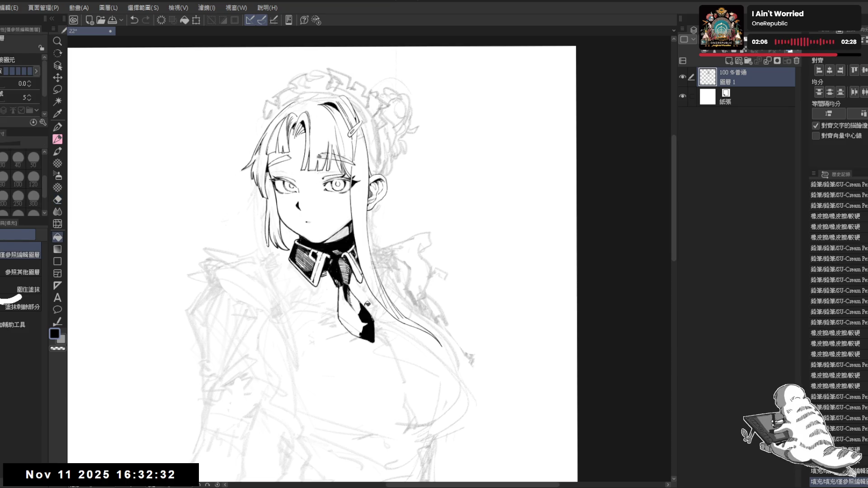
key("p")
key("asciicircum")
Step: Trim the black fill at the tie tip and fill another part of the tie black
key("ctrl+z")
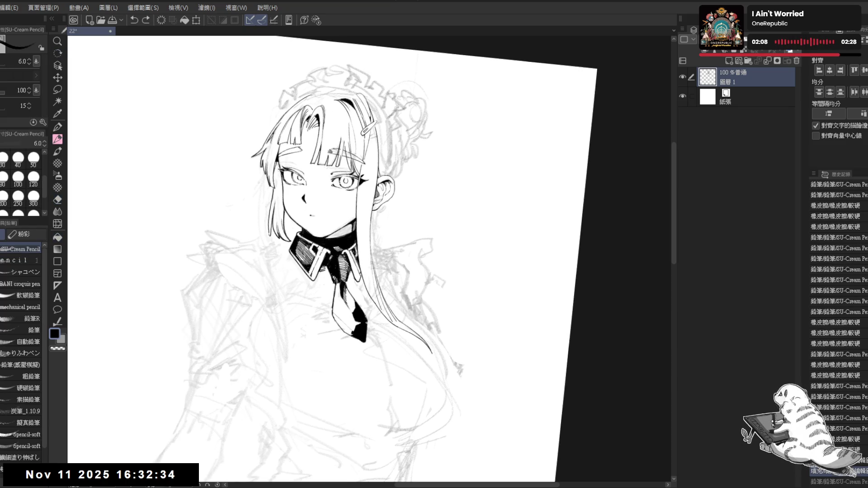
key("e")
mouse_move(352, 320)
left_mouse_down()
mouse_move(348, 333)
mouse_move(367, 329)
left_mouse_up()
key("p")
key("e")
key("g")
left_click(358, 316)
key("p")
Step: Erase stray lines near the tie with the large eraser on a rotated canvas
key("e")
key("p")
key("e")
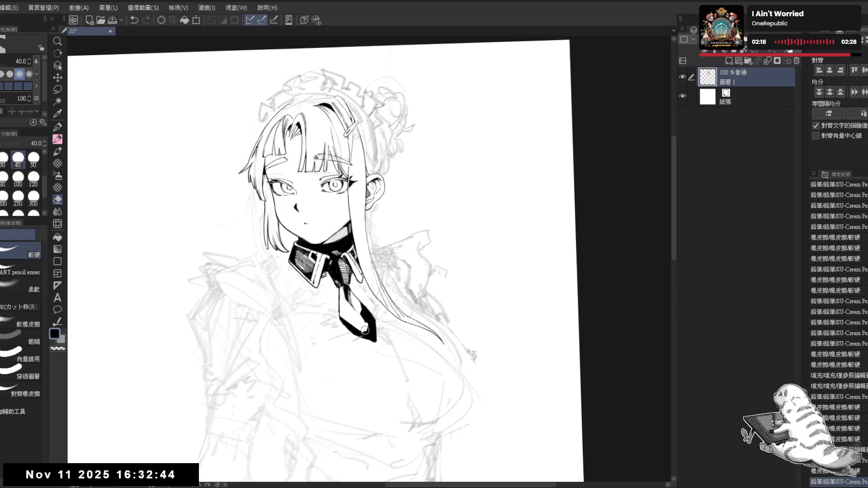
key("asciicircum")
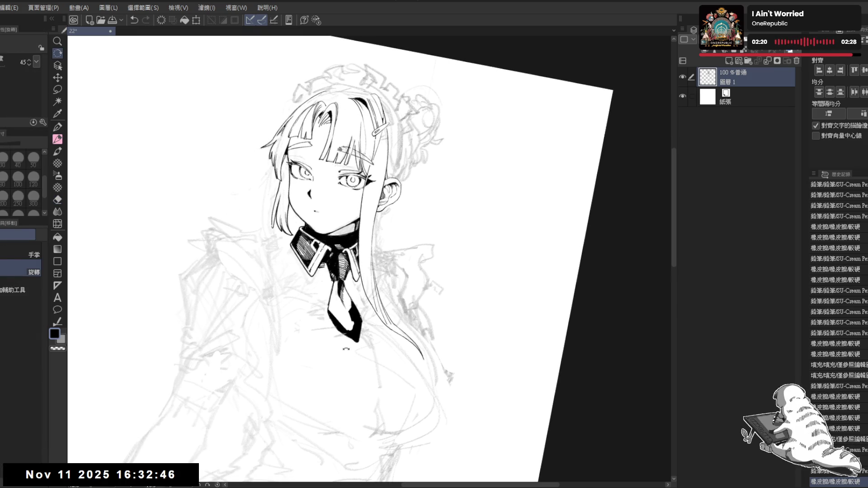
key("asciicircum")
left_click_drag(324, 301, 341, 327)
key("p")
key("asciicircum")
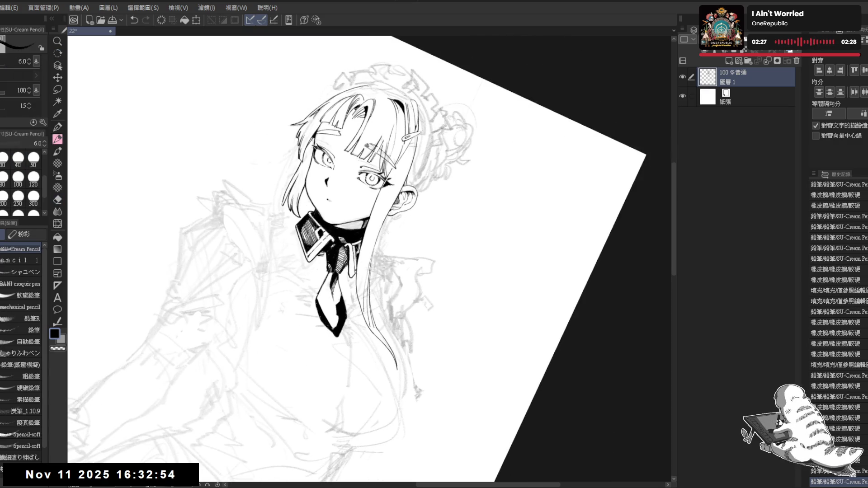
key("at")
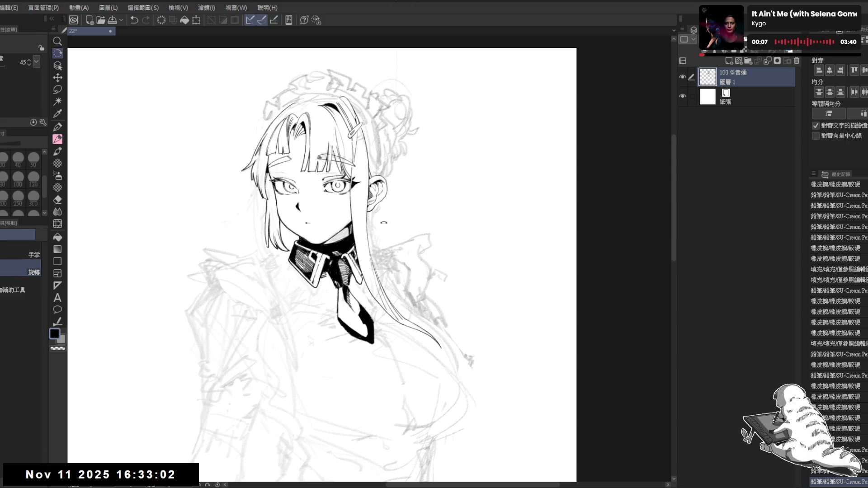
Step: Ink outline details and the first short hatch lines along the tie
key("asciicircum")
left_click_drag(340, 304, 348, 317)
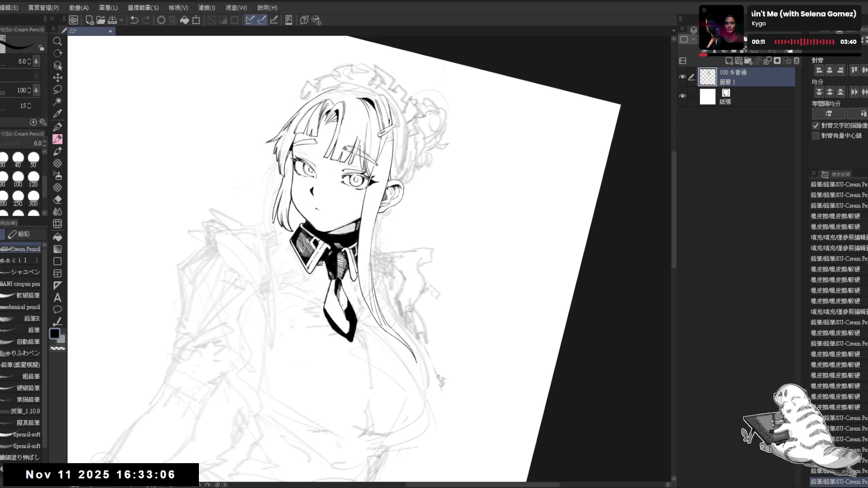
key("asciicircum")
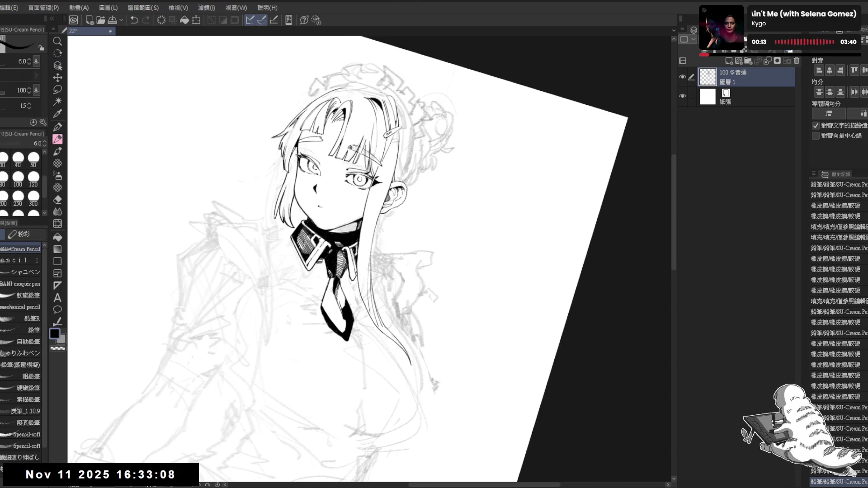
left_click_drag(340, 302, 344, 307)
left_click_drag(341, 299, 345, 303)
left_click_drag(340, 291, 344, 303)
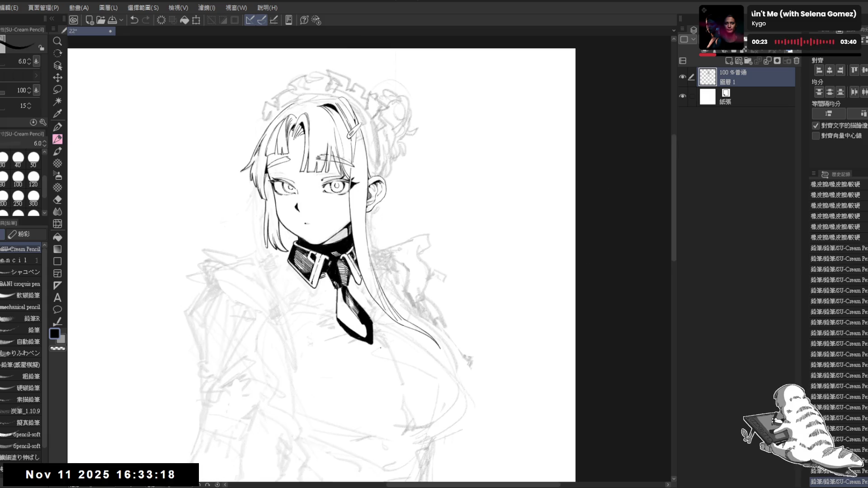
Step: Add further small hatch strokes lower on the tie
key("e")
key("p")
left_click_drag(342, 311, 345, 319)
left_click_drag(341, 313, 345, 319)
left_click_drag(342, 313, 345, 321)
key("ctrl+at")
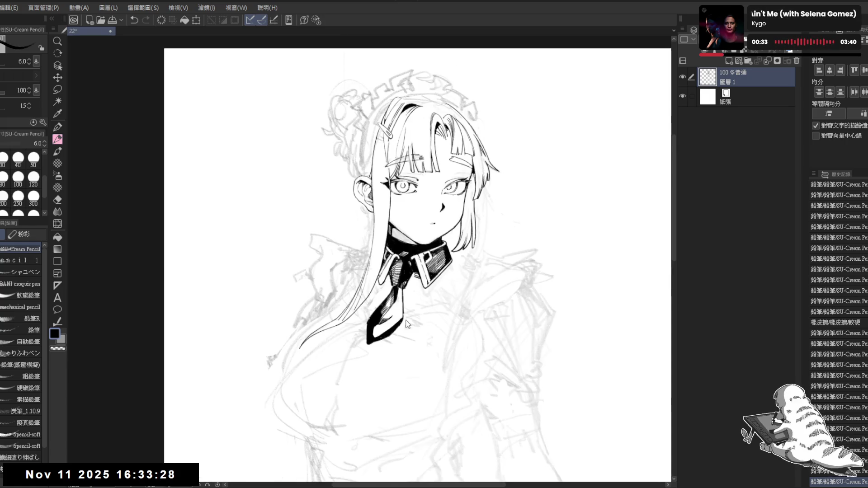
Step: Hatch shading lines and a dark stroke onto the lower tie
mouse_move(346, 378)
left_mouse_down()
mouse_move(348, 352)
mouse_move(367, 345)
left_mouse_up()
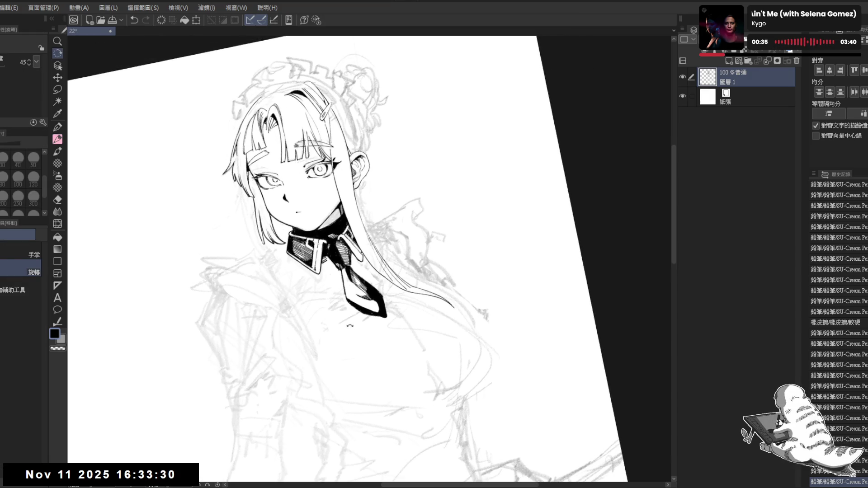
left_click_drag(340, 268, 344, 284)
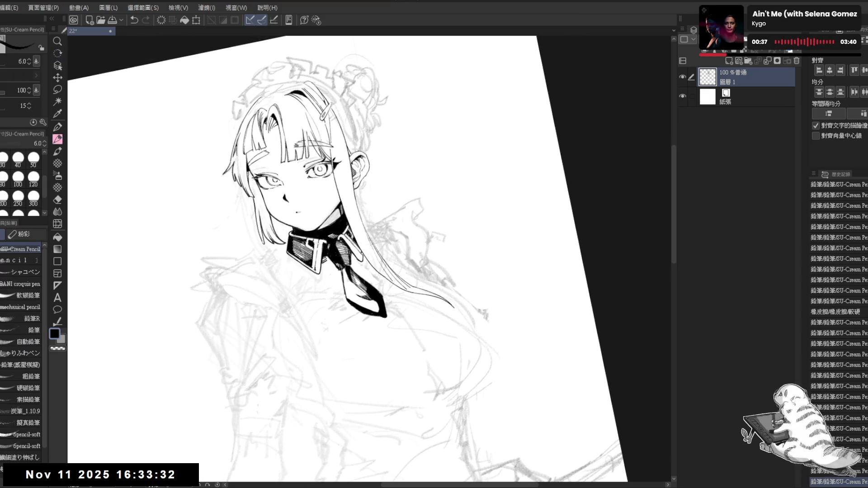
key("minus")
key("minus")
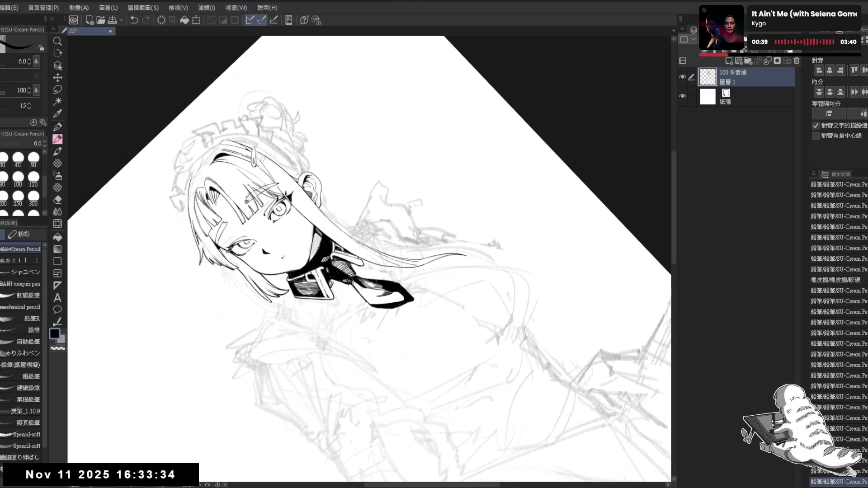
left_click_drag(360, 284, 361, 300)
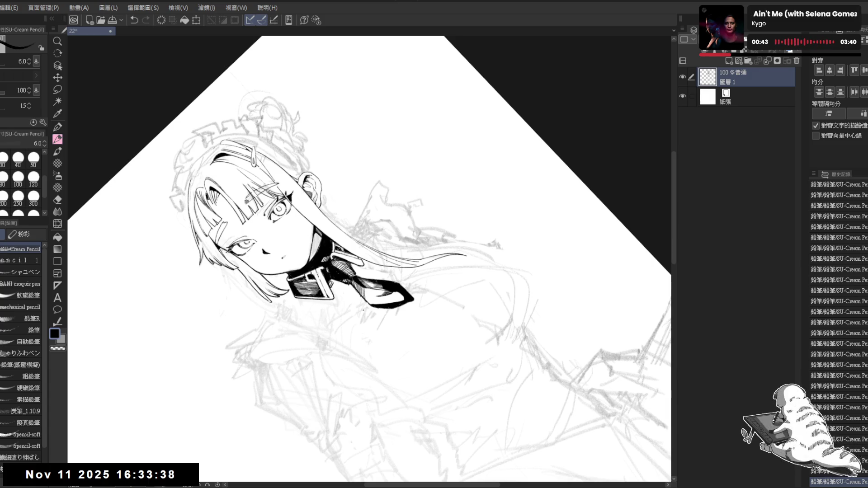
key("asciicircum")
key("e")
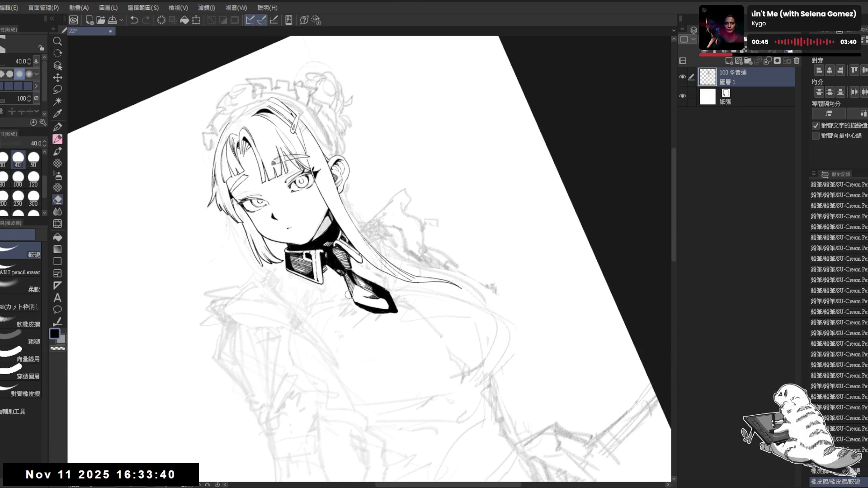
key("p")
key("asciicircum")
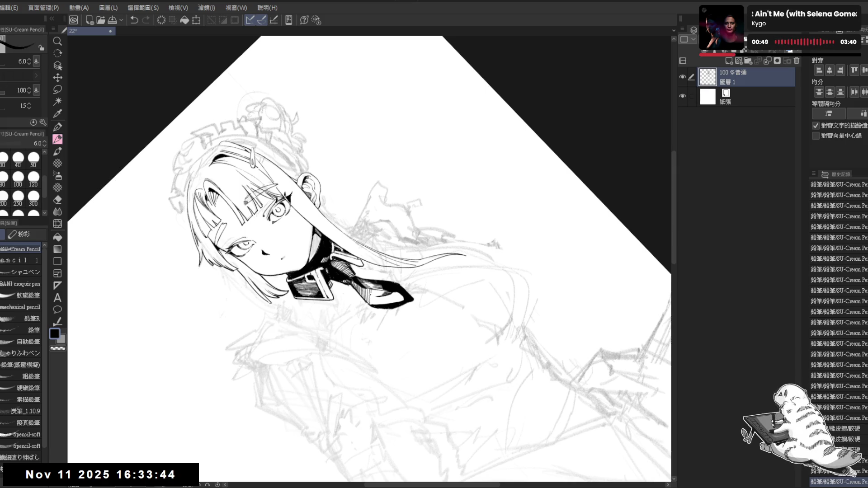
left_click_drag(374, 288, 372, 297)
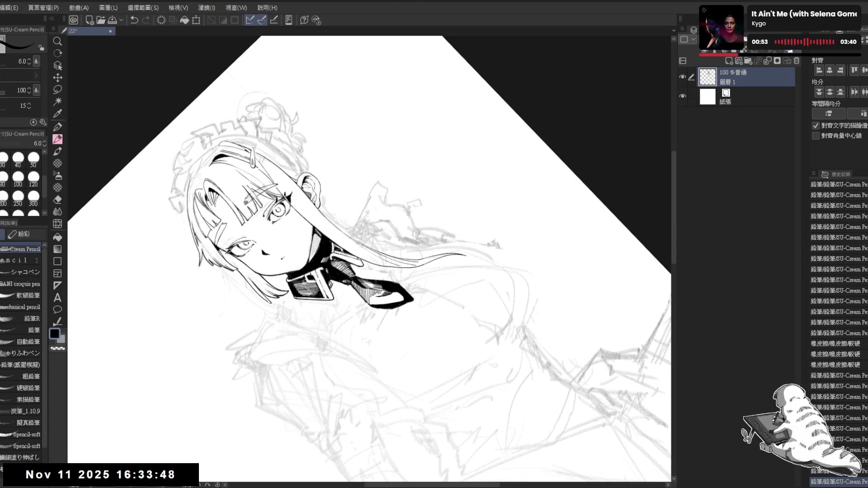
Step: Hatch the tip of the tie and save the drawing
key("r")
left_click_drag(382, 332, 390, 339)
key("p")
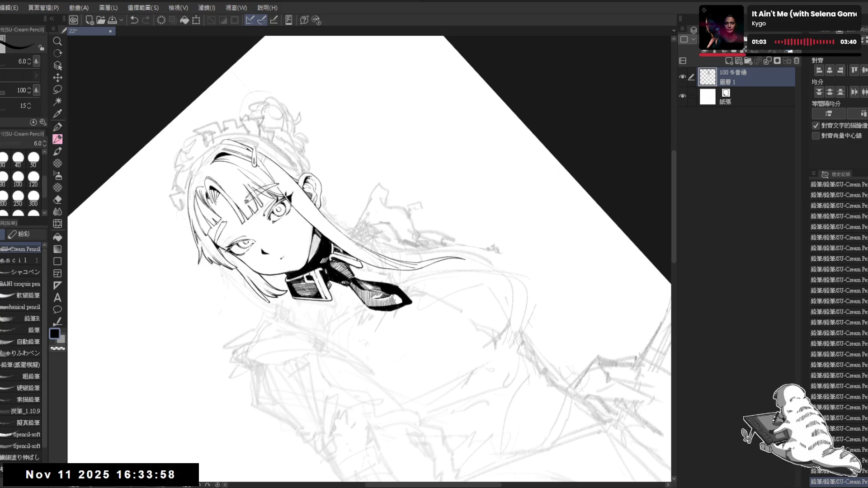
left_click_drag(394, 293, 404, 304)
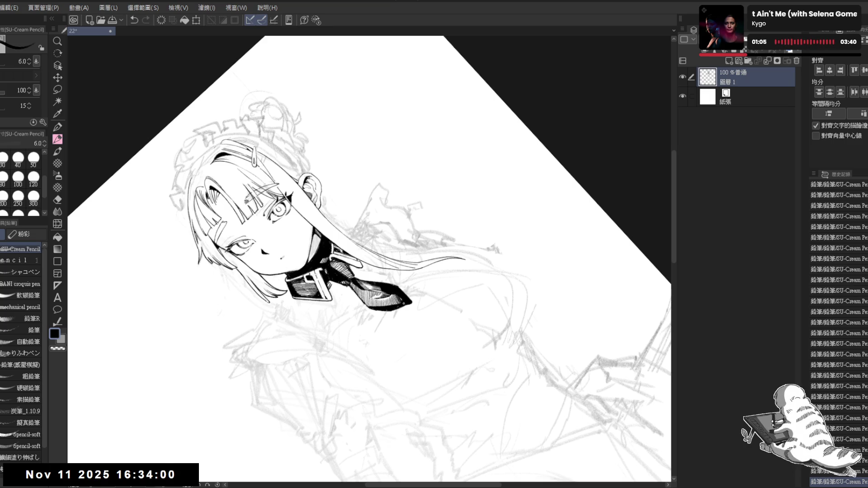
key("ctrl+0")
key("ctrl+s")
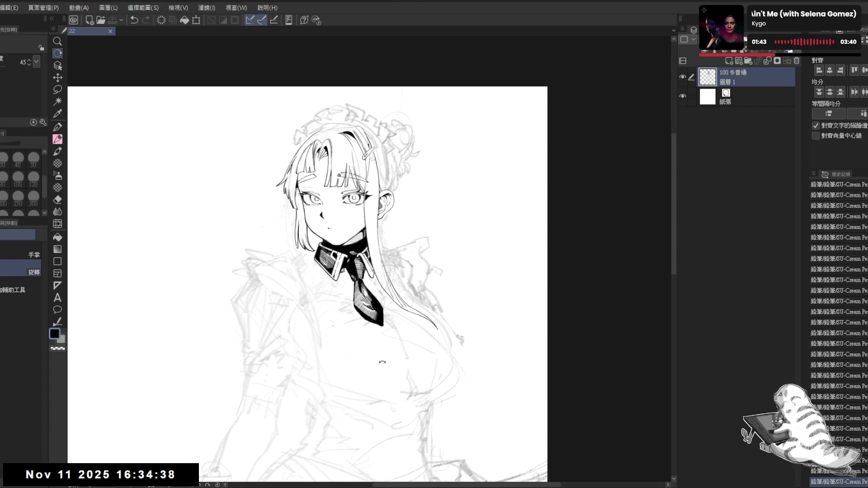
Step: Erase stray lines near the collar and tie tip with the eraser reduced to size 30
scroll(336, 333, "up", 3)
key("e")
key("bracketleft")
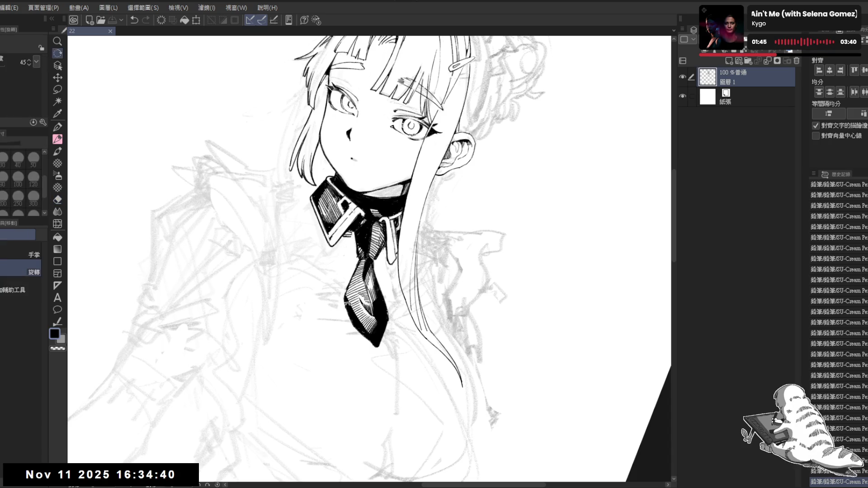
mouse_move(344, 306)
left_mouse_down()
mouse_move(352, 329)
mouse_move(360, 322)
left_mouse_up()
key("p")
mouse_move(434, 334)
left_mouse_down()
mouse_move(450, 330)
mouse_move(413, 355)
mouse_move(356, 334)
mouse_move(346, 317)
mouse_move(370, 349)
mouse_move(358, 331)
mouse_move(364, 323)
mouse_move(343, 310)
mouse_move(364, 338)
left_mouse_up()
key("e")
key("p")
key("e")
left_click_drag(342, 308, 362, 335)
left_click_drag(357, 326, 376, 349)
Step: Add hatching strokes on the tie, then save the drawing
key("p")
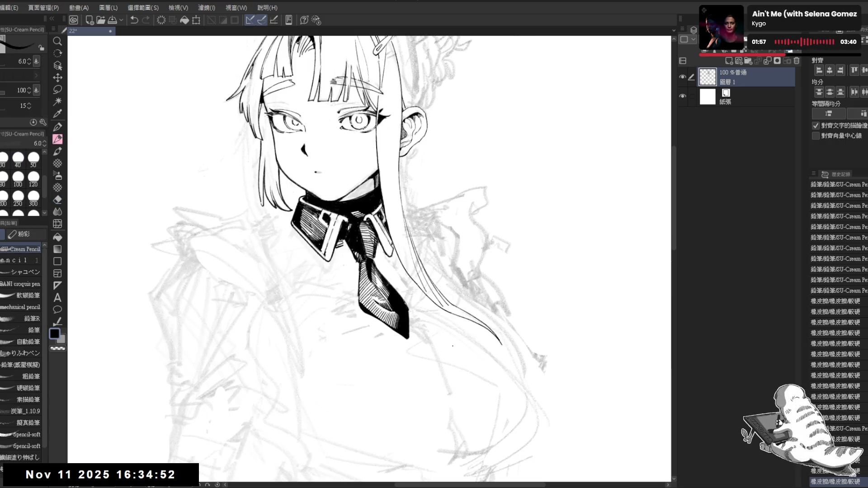
key("ctrl+minus")
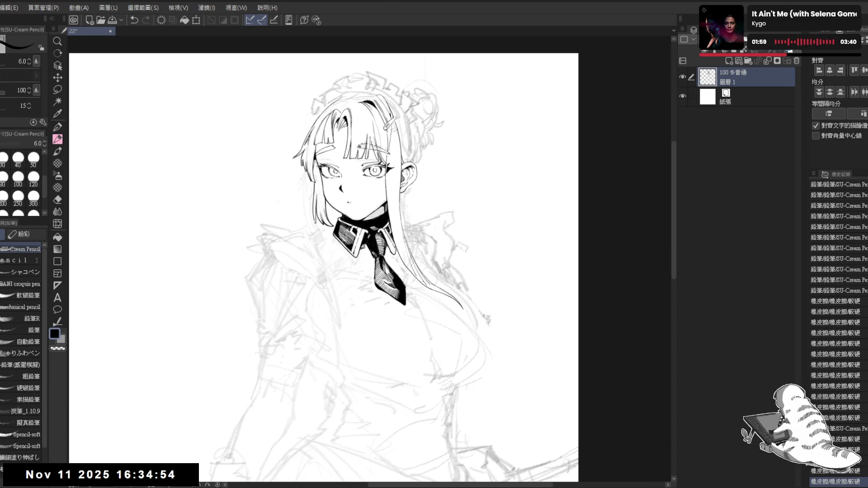
scroll(382, 260, "up", 1)
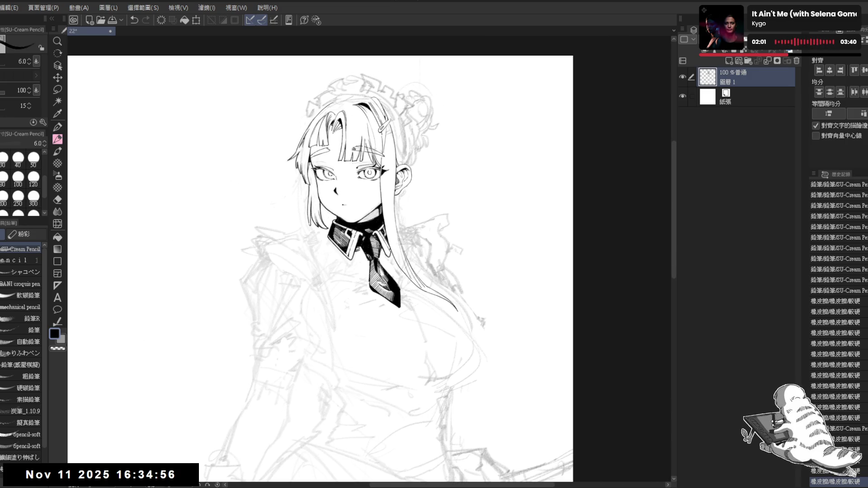
left_click_drag(380, 263, 378, 246)
scroll(376, 261, "up", 1)
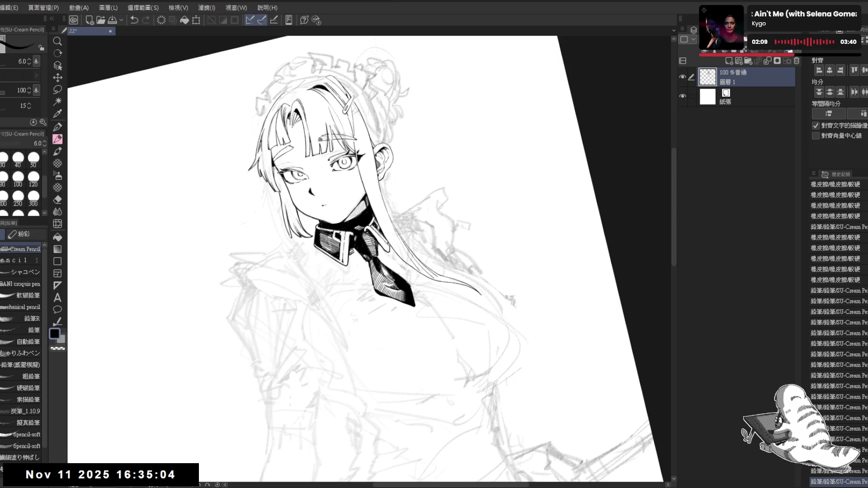
key("ctrl+at")
left_click_drag(385, 343, 374, 345)
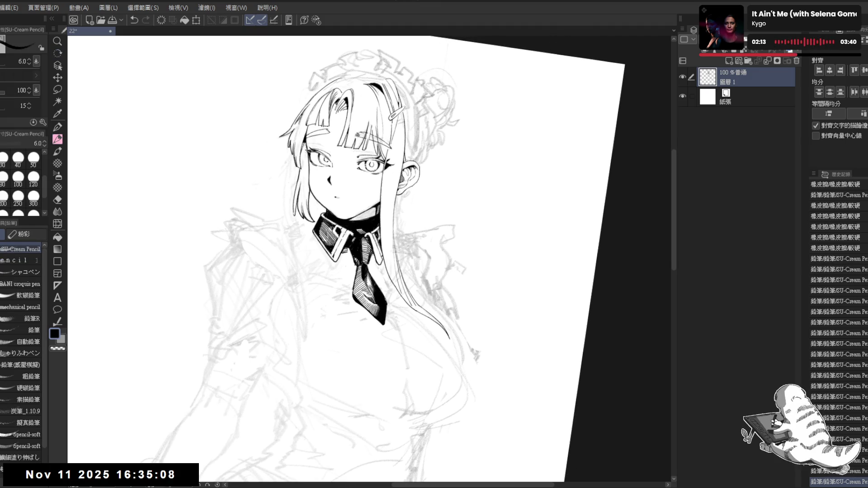
left_click_drag(364, 238, 371, 253)
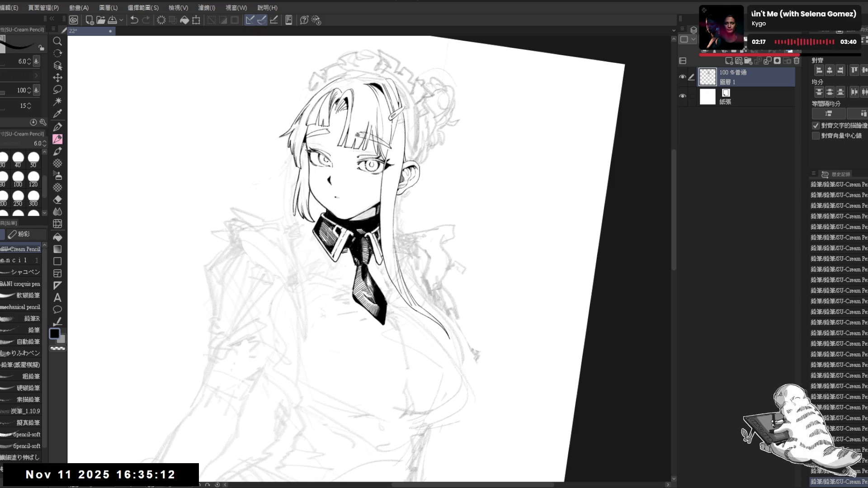
key("ctrl+0")
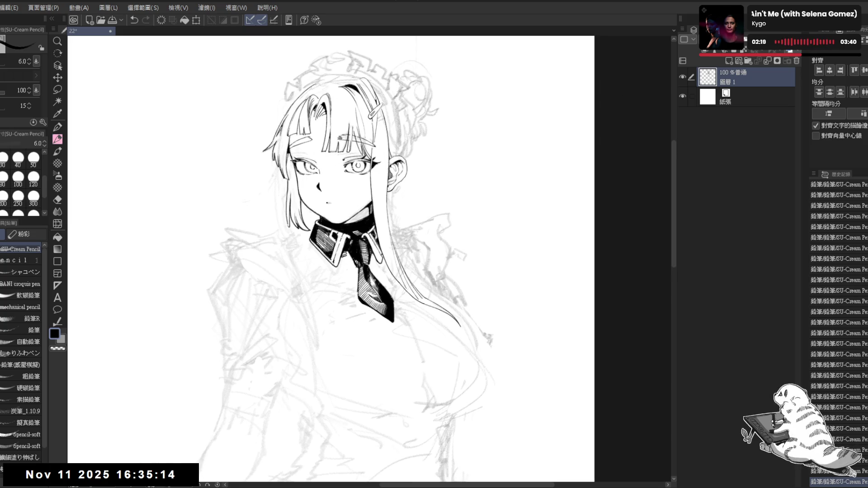
key("ctrl+s")
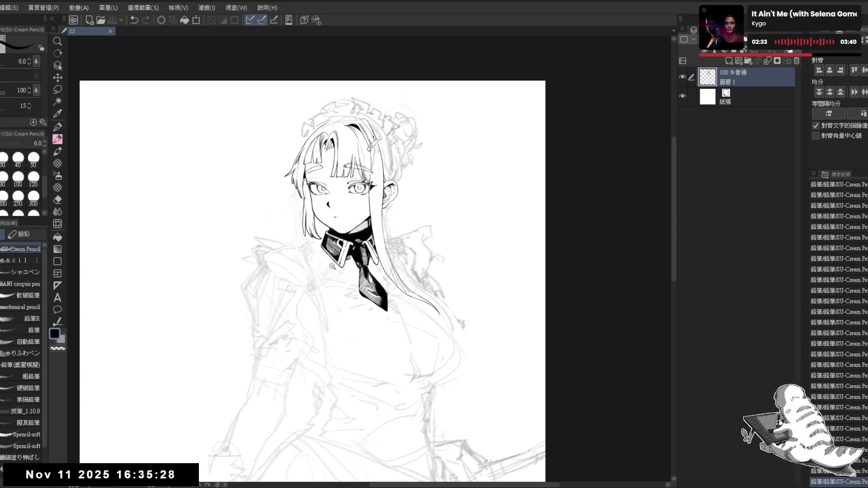
Step: Erase stray marks beside the collar and add a small ink mark nearby
scroll(334, 267, "up", 2)
key("e")
mouse_move(368, 273)
left_mouse_down()
mouse_move(360, 274)
mouse_move(387, 268)
left_mouse_up()
key("p")
scroll(423, 302, "down", 1)
key("e")
key("p")
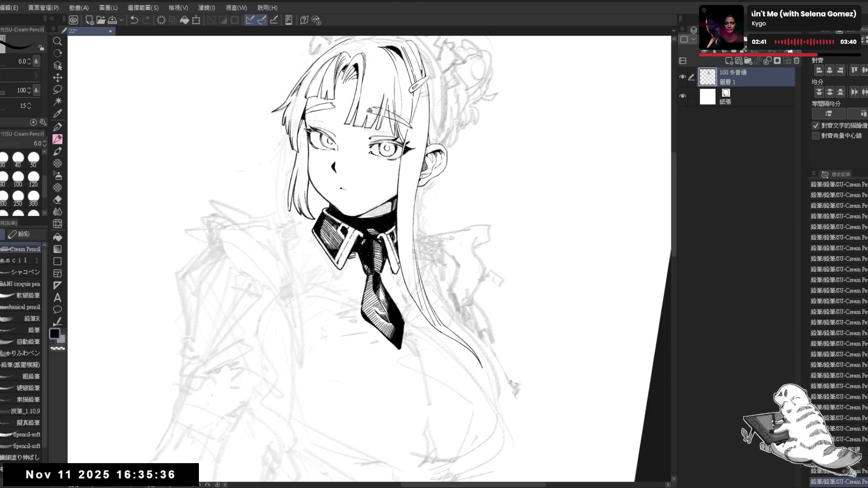
key("ctrl+z")
key("e")
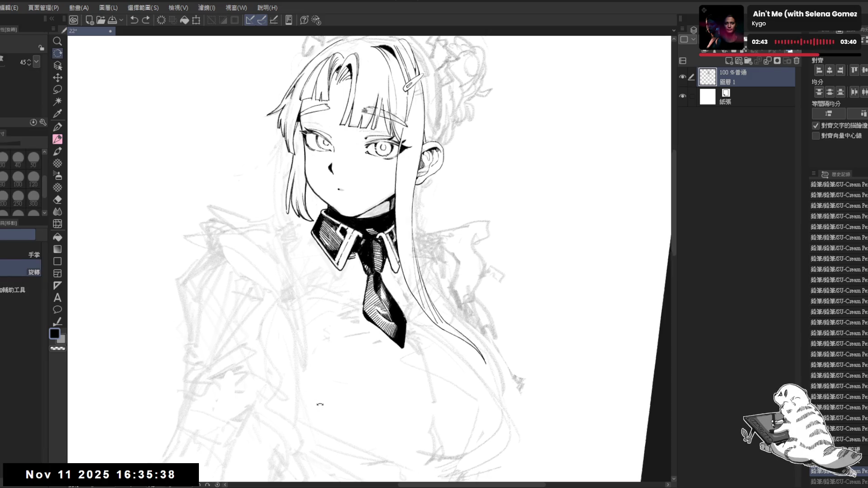
left_click(352, 266)
key("p")
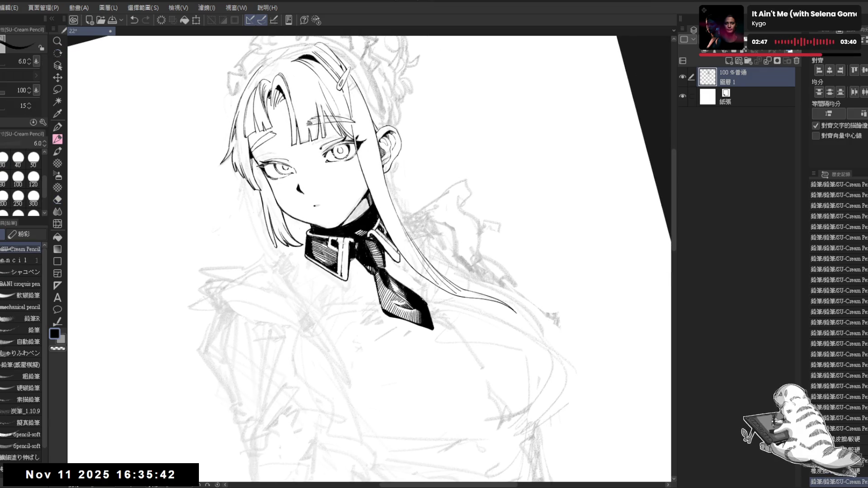
left_click_drag(349, 247, 354, 251)
Step: Clean up the small mark beside the collar and add a touch near the tie tip
key("asciicircum")
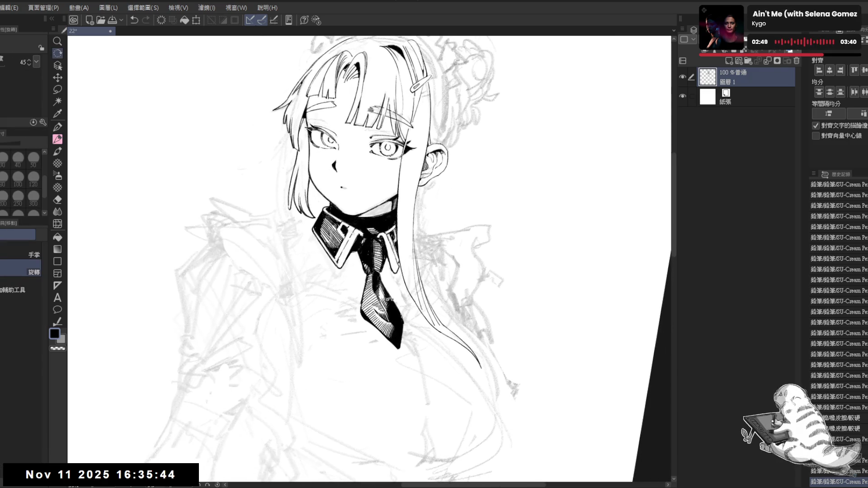
key("e")
left_click(395, 240)
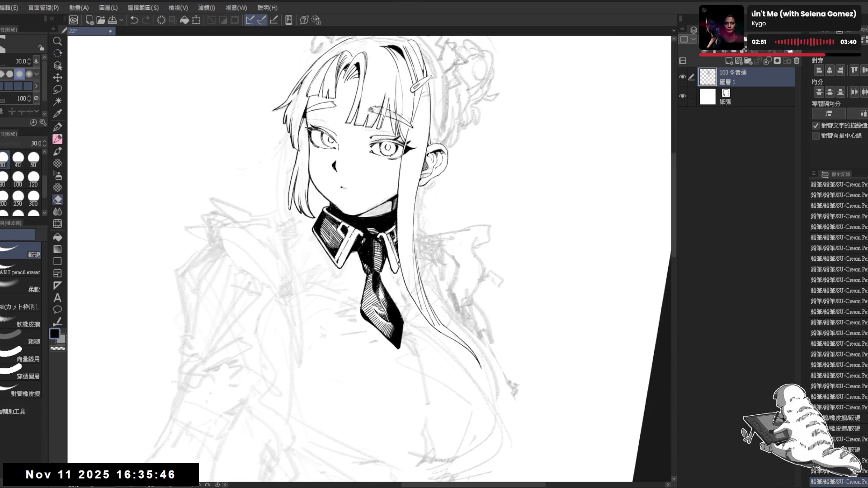
key("p")
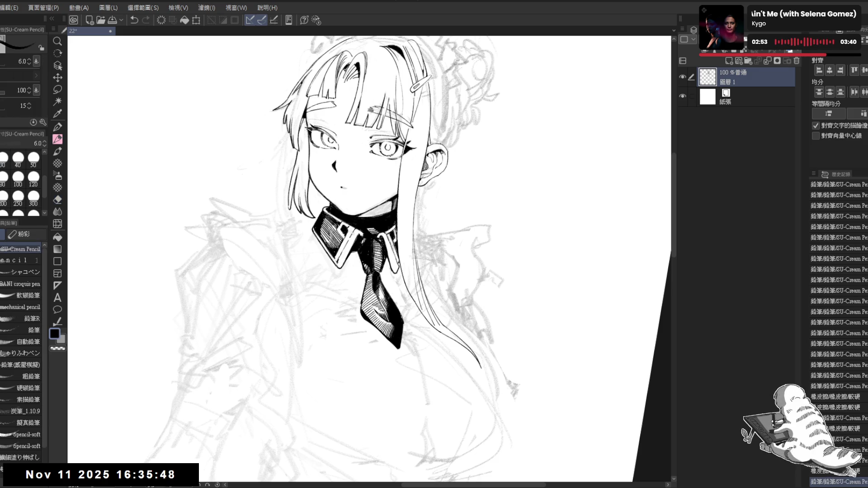
left_click_drag(396, 233, 395, 242)
key("ctrl+z")
key("e")
key("p")
key("e")
key("p")
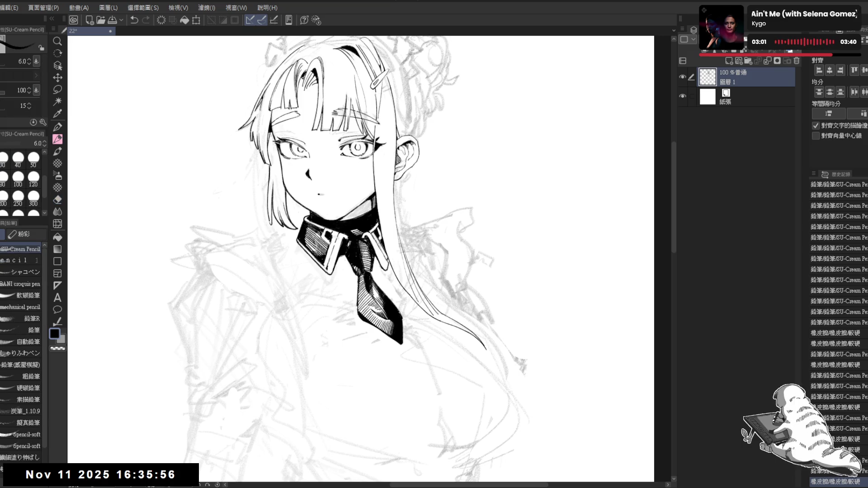
left_click_drag(393, 341, 401, 349)
Step: Zoom in on the face and erase stray lines in the bangs
key("ctrl+minus")
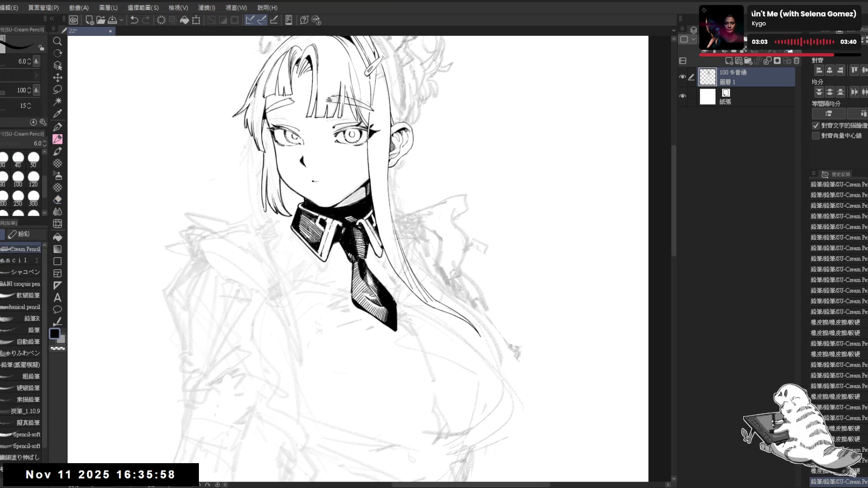
key("ctrl+minus")
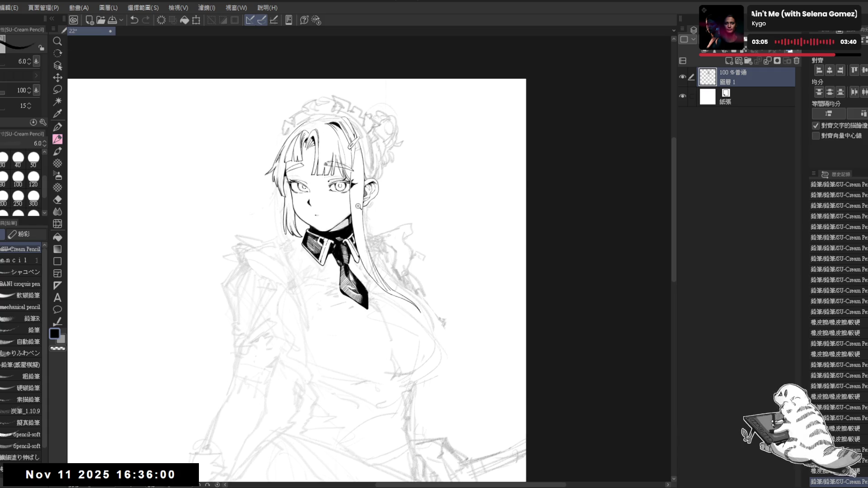
key("ctrl+plus")
key("ctrl+plus")
left_click_drag(305, 222, 335, 276)
key("ctrl+plus")
mouse_move(369, 183)
left_mouse_down()
mouse_move(378, 196)
mouse_move(336, 194)
left_mouse_up()
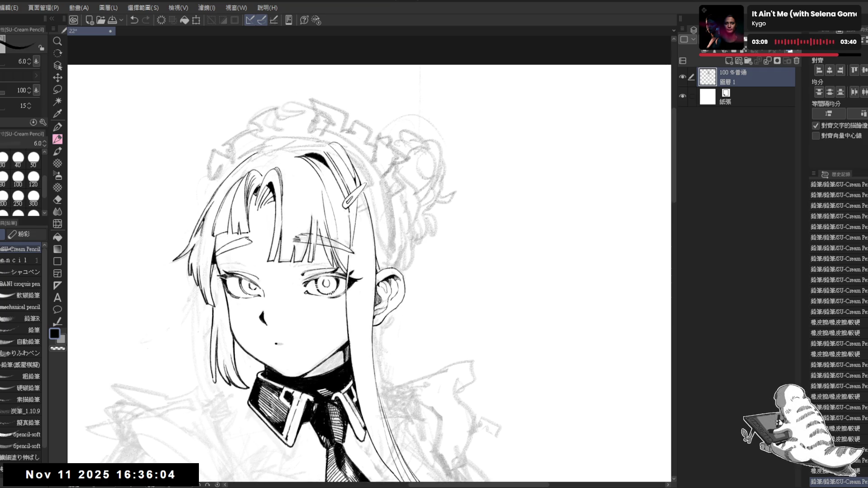
left_click_drag(324, 277, 366, 296)
key("e")
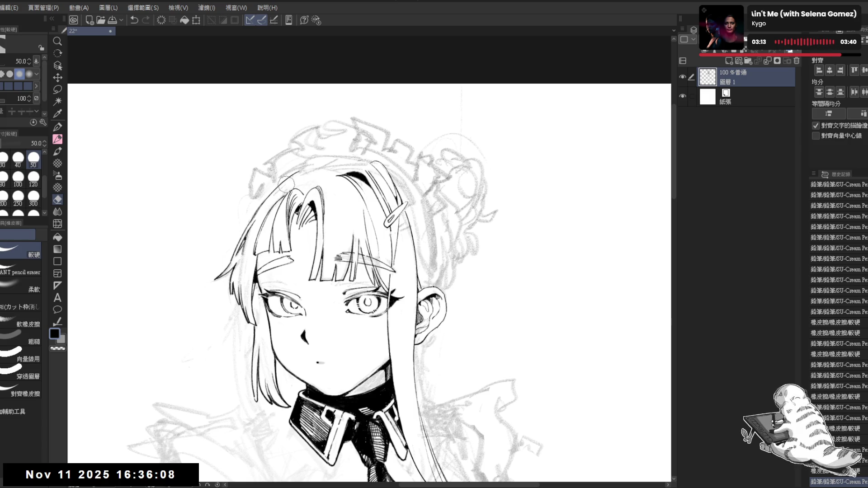
mouse_move(283, 191)
left_mouse_down()
mouse_move(273, 197)
mouse_move(327, 216)
mouse_move(303, 196)
mouse_move(326, 194)
left_mouse_up()
key("p")
key("e")
key("p")
mouse_move(341, 291)
left_mouse_down()
mouse_move(351, 273)
mouse_move(325, 338)
left_mouse_up()
key("e")
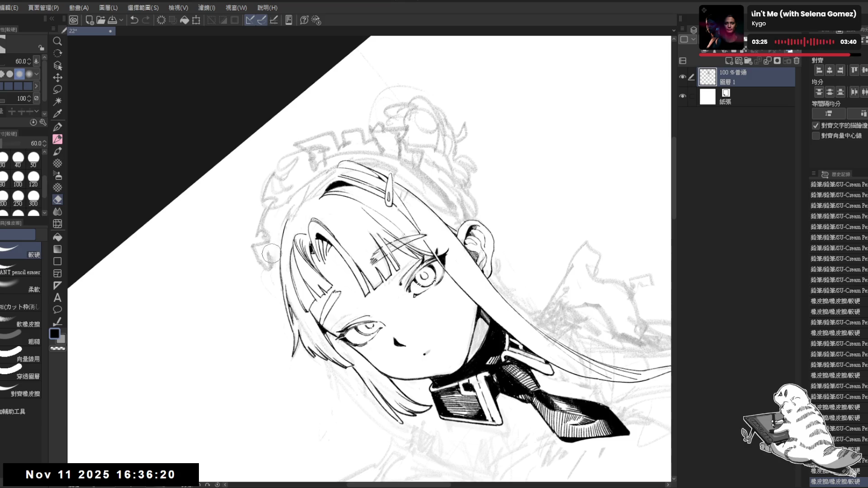
Step: Erase along the left hair and add a pencil touch with the canvas tilted about 45°
left_click_drag(290, 213, 289, 223)
key("ctrl+0")
key("r")
left_click_drag(389, 396, 339, 362)
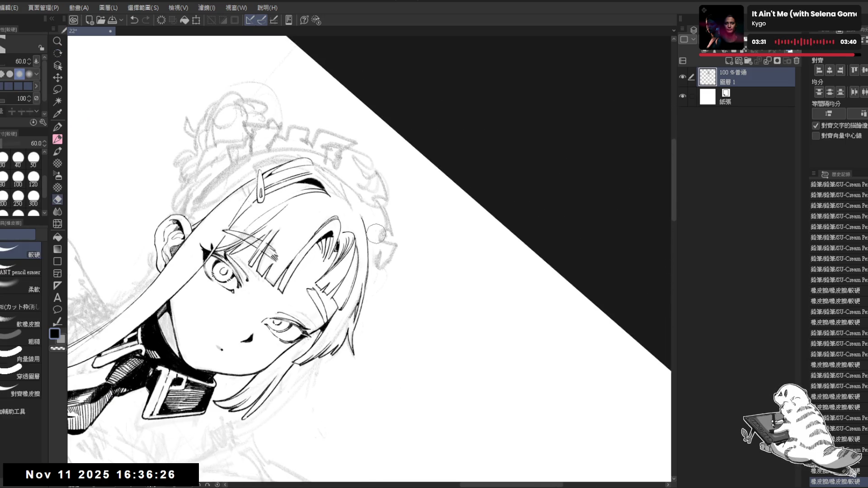
mouse_move(392, 321)
left_mouse_down()
mouse_move(427, 312)
mouse_move(362, 344)
mouse_move(357, 326)
left_mouse_up()
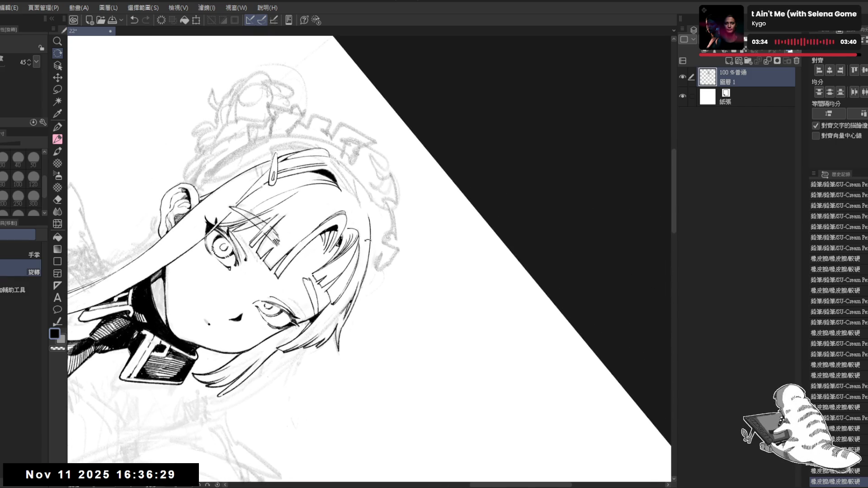
left_click(365, 209)
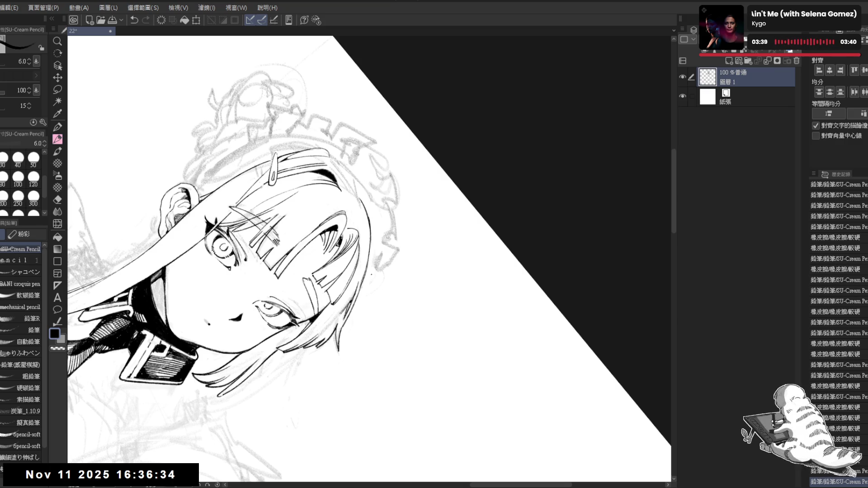
key("ctrl+@")
left_click_drag(348, 307, 362, 262)
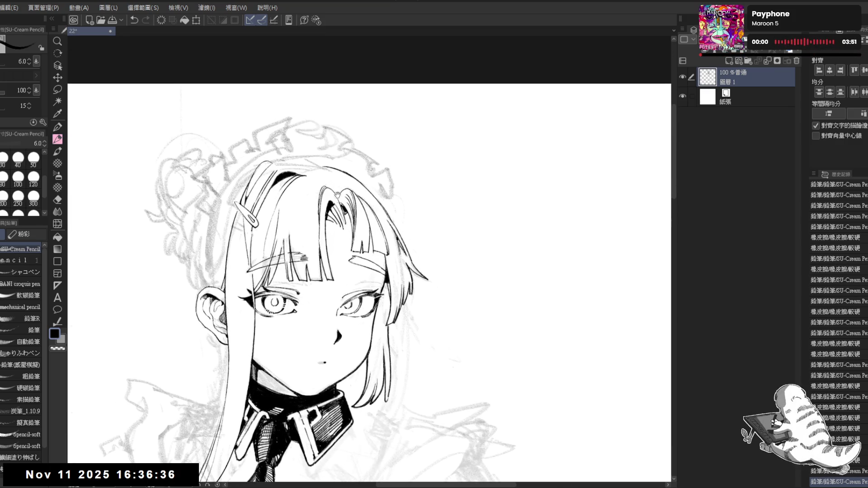
Step: Mirror the view to check the drawing, then lasso the bangs strands near the parting
key("e")
key("p")
key("h")
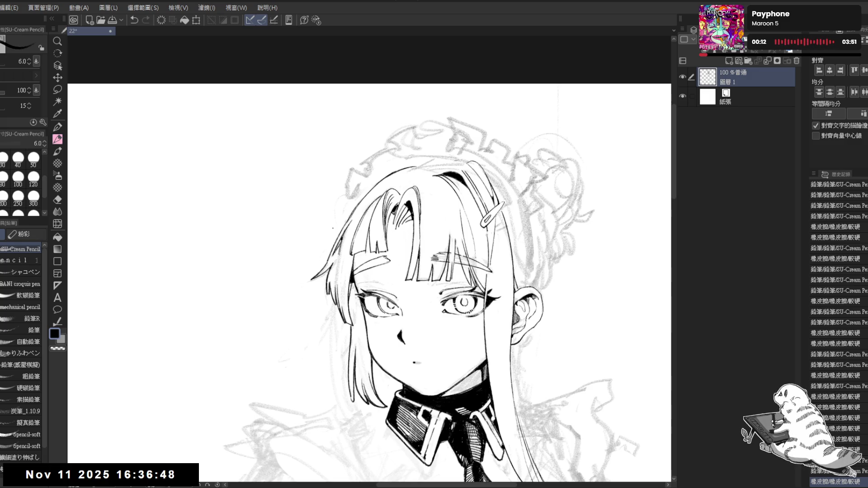
mouse_move(284, 334)
left_mouse_down()
mouse_move(266, 317)
mouse_move(351, 385)
left_mouse_up()
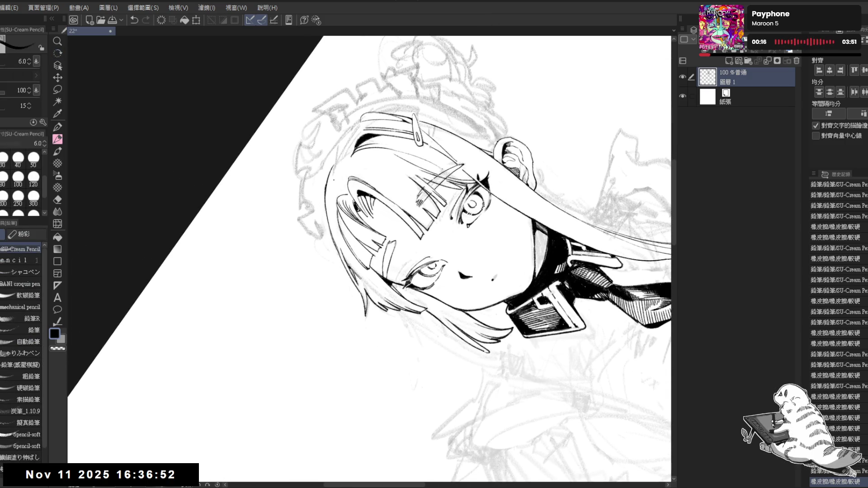
key("m")
mouse_move(340, 155)
left_mouse_down()
mouse_move(316, 199)
mouse_move(342, 256)
mouse_move(343, 172)
left_mouse_up()
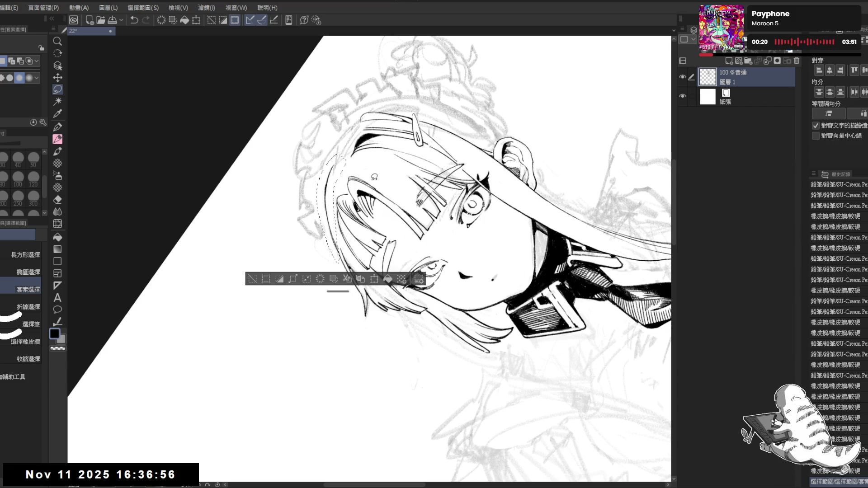
Step: Scale and rotate the lassoed bangs strands with Ctrl+T, confirm, and deselect
key("h")
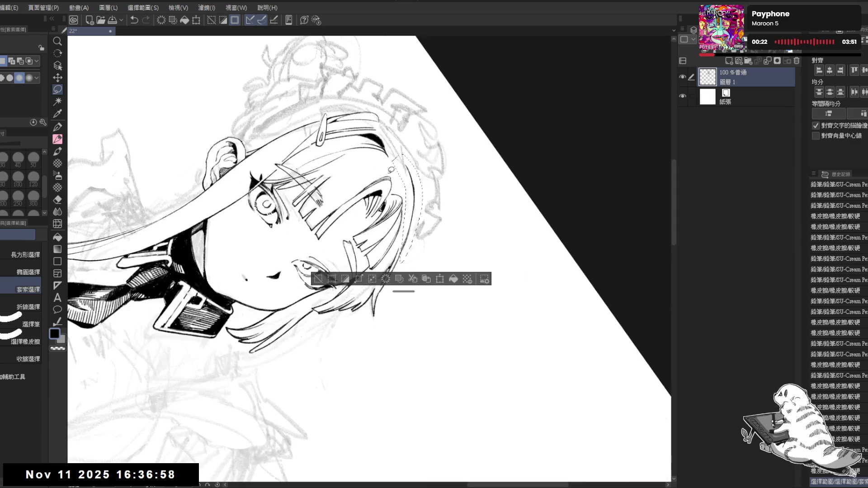
key("ctrl+@")
mouse_move(392, 170)
left_mouse_down()
mouse_move(375, 157)
mouse_move(355, 173)
left_mouse_up()
key("ctrl+t")
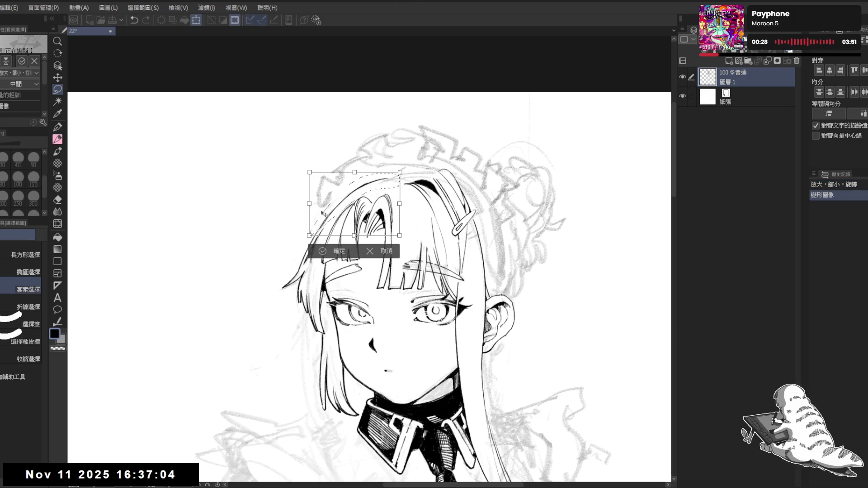
left_click(339, 251)
key("ctrl+d")
left_click_drag(343, 247, 342, 219)
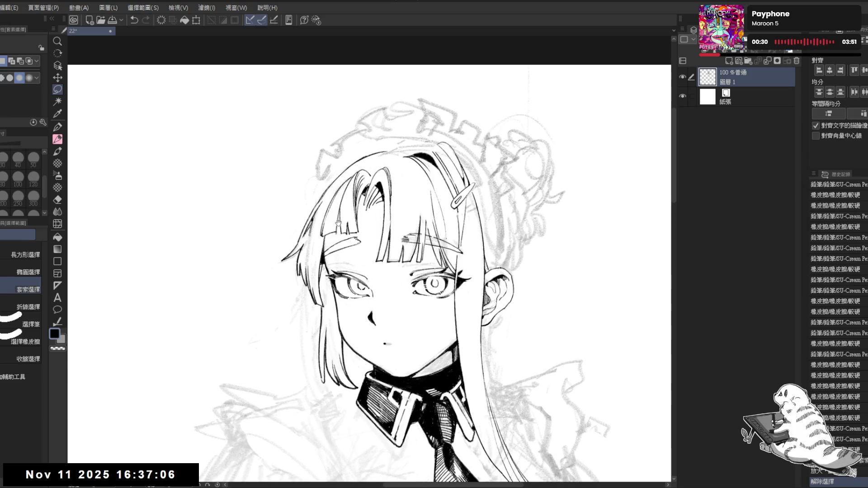
scroll(332, 194, "down", 1)
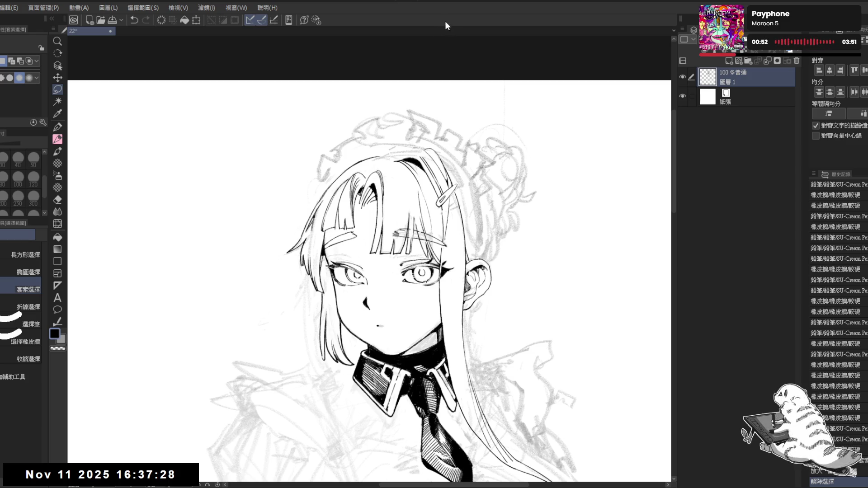
Step: Erase stray ink around the hair clip and undo the pencil stroke there
left_click_drag(433, 210, 416, 194)
key("e")
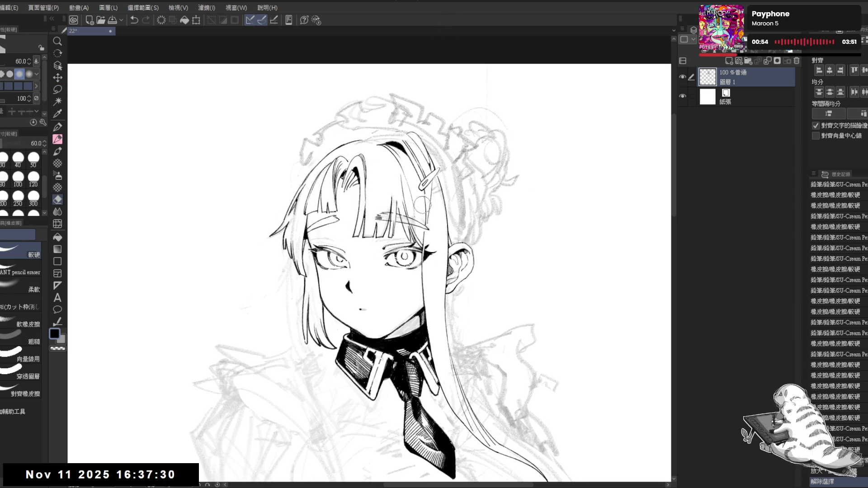
left_click(422, 194)
left_click(422, 194)
left_click(423, 195)
mouse_move(423, 201)
left_mouse_down()
mouse_move(418, 190)
mouse_move(425, 221)
mouse_move(426, 212)
left_mouse_up()
left_click(427, 196)
key("p")
key("ctrl+z")
key("ctrl+z")
key("ctrl+z")
key("ctrl+z")
Step: Check the drawing in mirrored and zoomed-out views, then add a small pencil dot near the cheek
key("h")
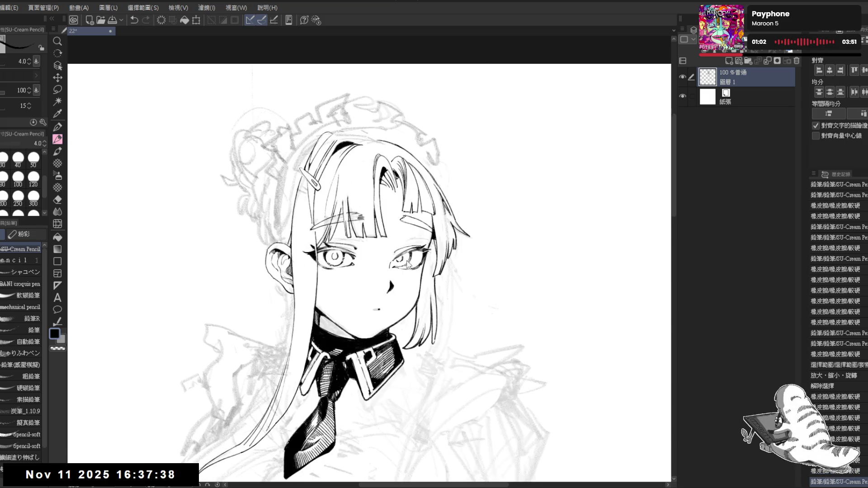
key("h")
key("ctrl+minus")
key("ctrl+minus")
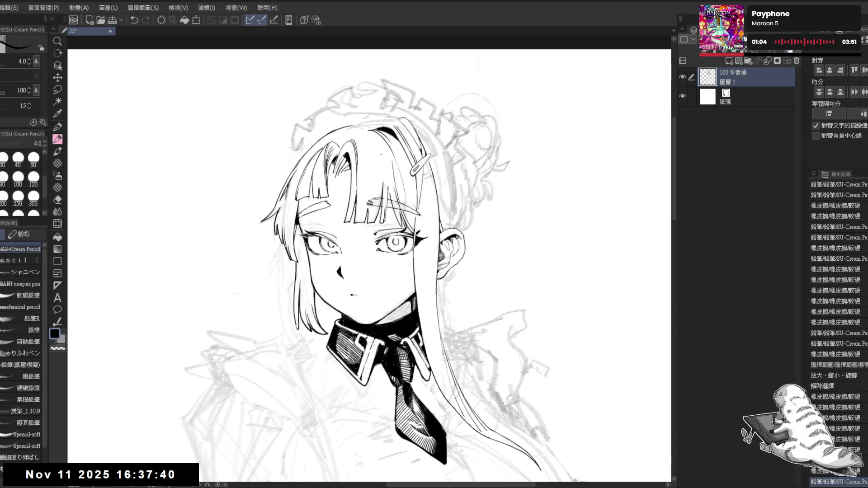
mouse_move(458, 197)
left_mouse_down()
mouse_move(398, 179)
mouse_move(403, 187)
left_mouse_up()
key("ctrl+plus")
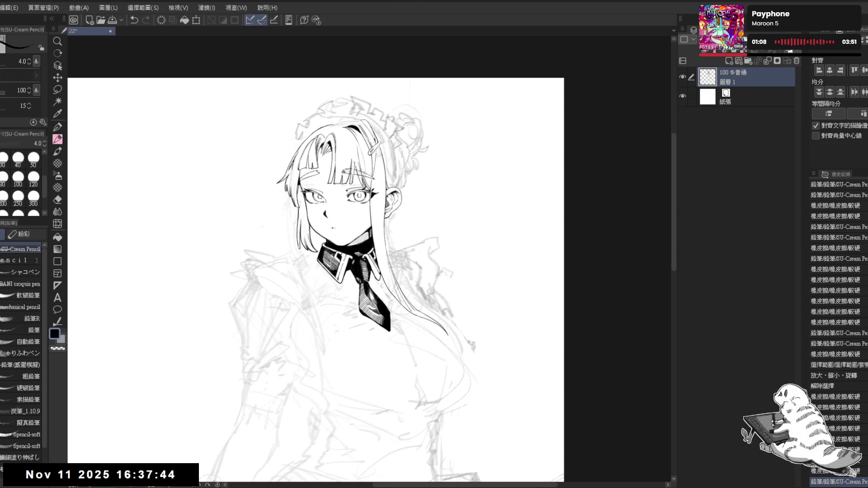
mouse_move(395, 153)
left_mouse_down()
mouse_move(378, 154)
mouse_move(379, 170)
left_mouse_up()
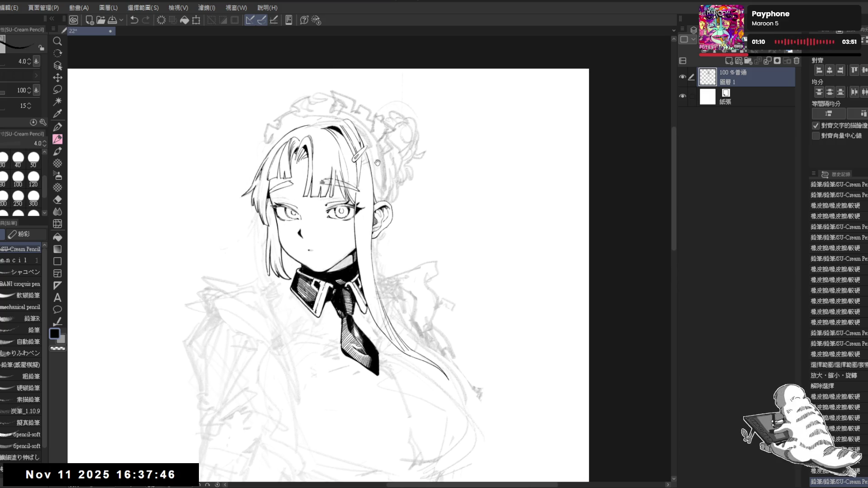
scroll(380, 169, "up", 2)
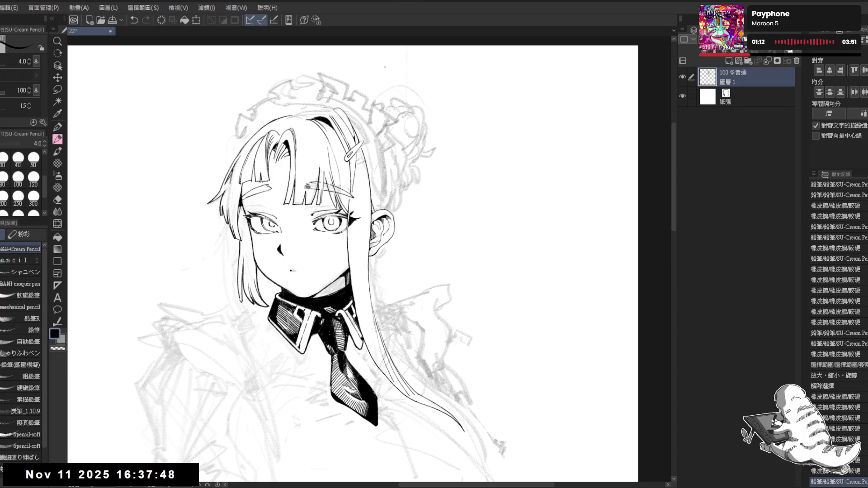
left_click_drag(347, 174, 352, 182)
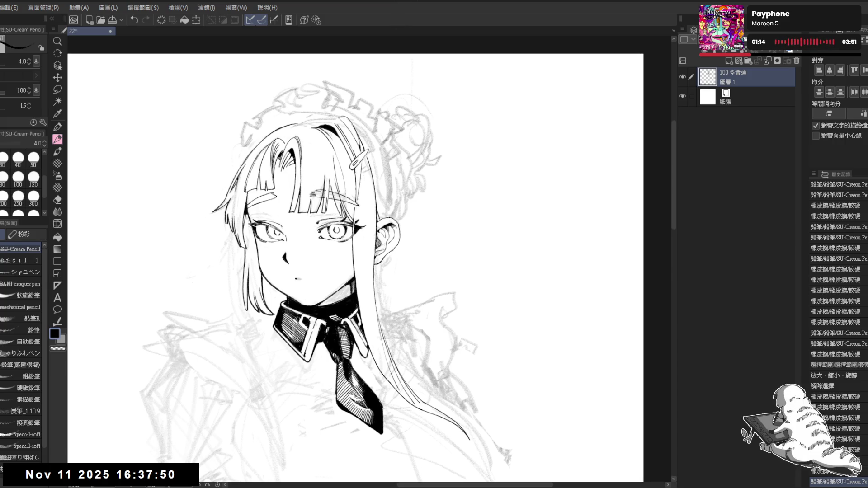
left_click_drag(325, 253, 356, 253)
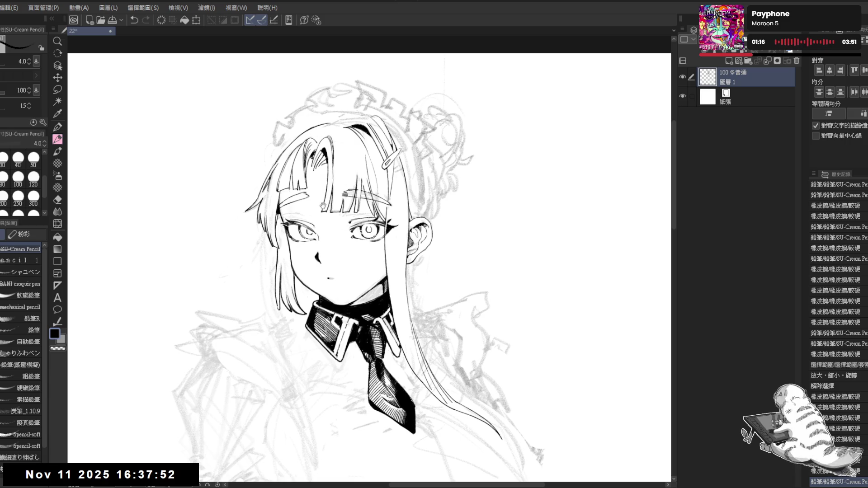
left_click_drag(353, 282, 356, 300)
key("r")
key("p")
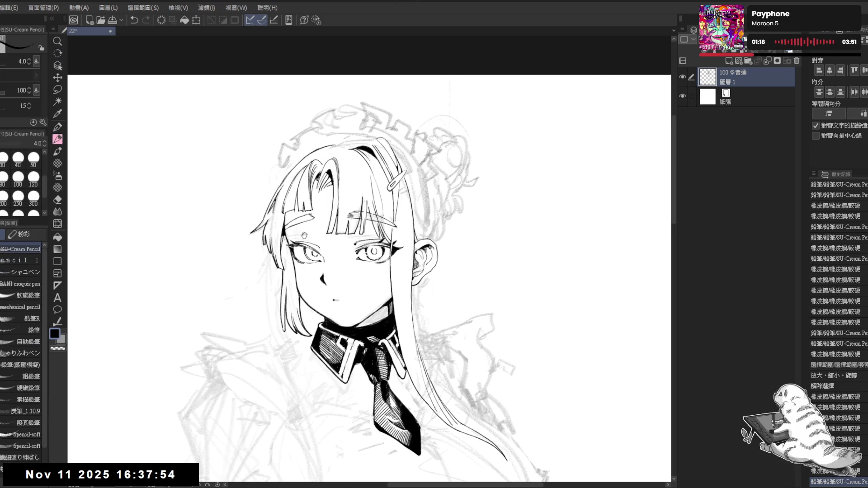
left_click_drag(304, 237, 310, 240)
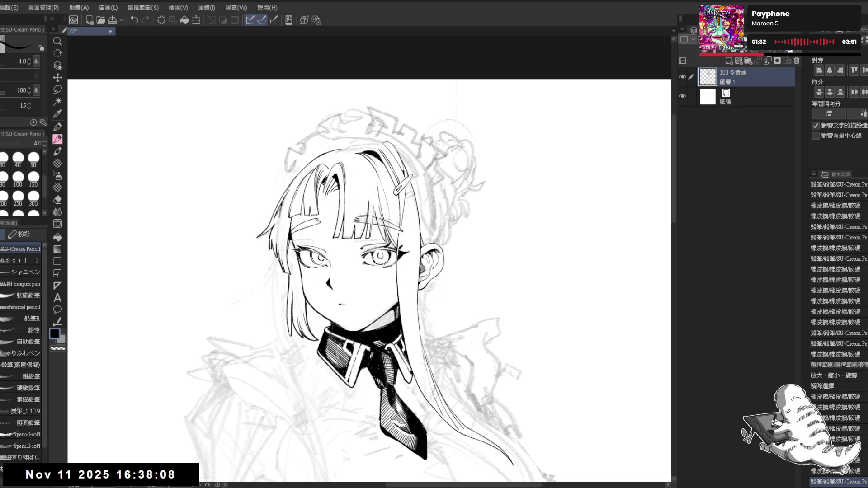
left_click(311, 274)
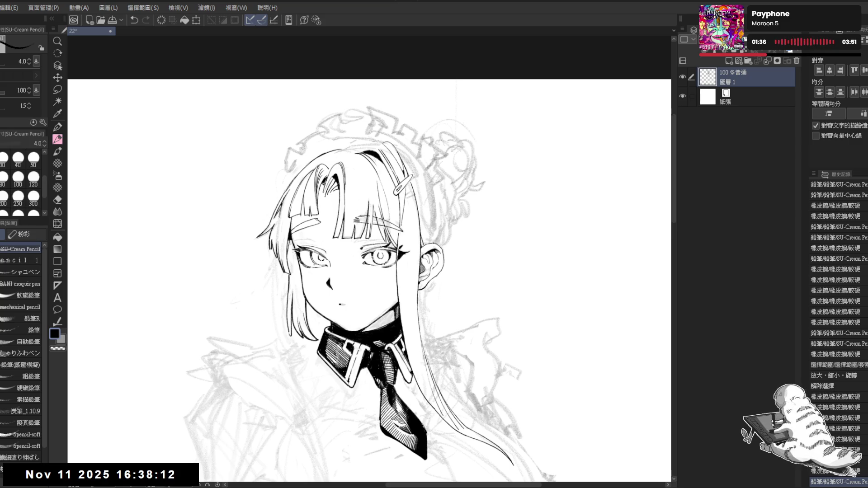
Step: Rotate the view about 60° counterclockwise and compare the hair-edge stroke, leaving it undone
mouse_move(383, 217)
left_mouse_down()
mouse_move(350, 219)
mouse_move(321, 237)
mouse_move(314, 223)
mouse_move(311, 253)
left_mouse_up()
key("ctrl+z")
key("ctrl+y")
key("ctrl+z")
key("ctrl+y")
key("ctrl+z")
key("ctrl+y")
key("ctrl+z")
key("ctrl+y")
key("ctrl+z")
key("ctrl+y")
key("ctrl+y")
key("ctrl+z")
key("ctrl+y")
key("ctrl+z")
key("ctrl+y")
key("ctrl+z")
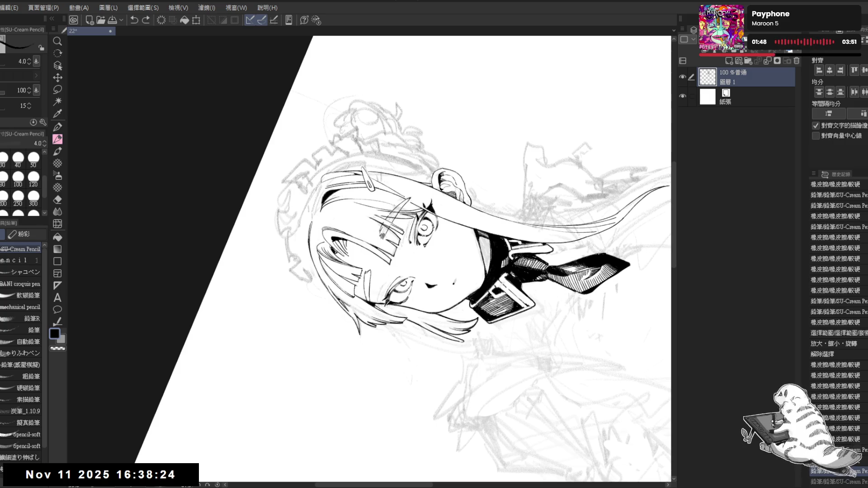